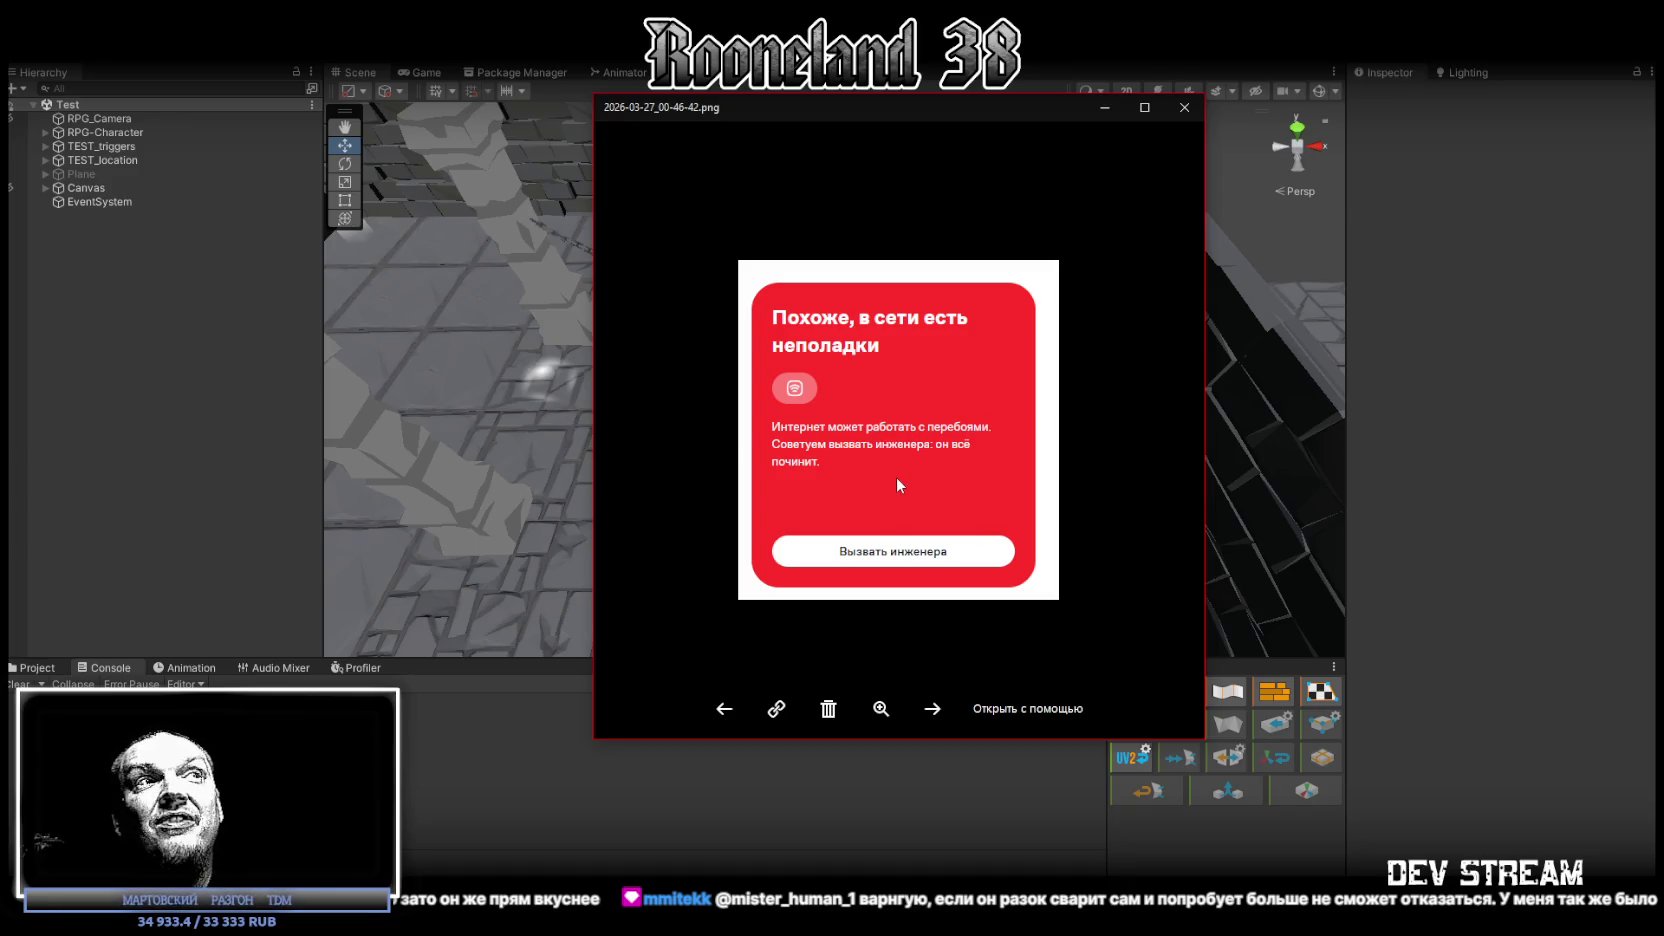
Close the Photos screenshot, bring back Chrome's arena.ai error page, and try connecting through ЮБуст.
{"action": "left_click", "coordinate": [1185, 107]}
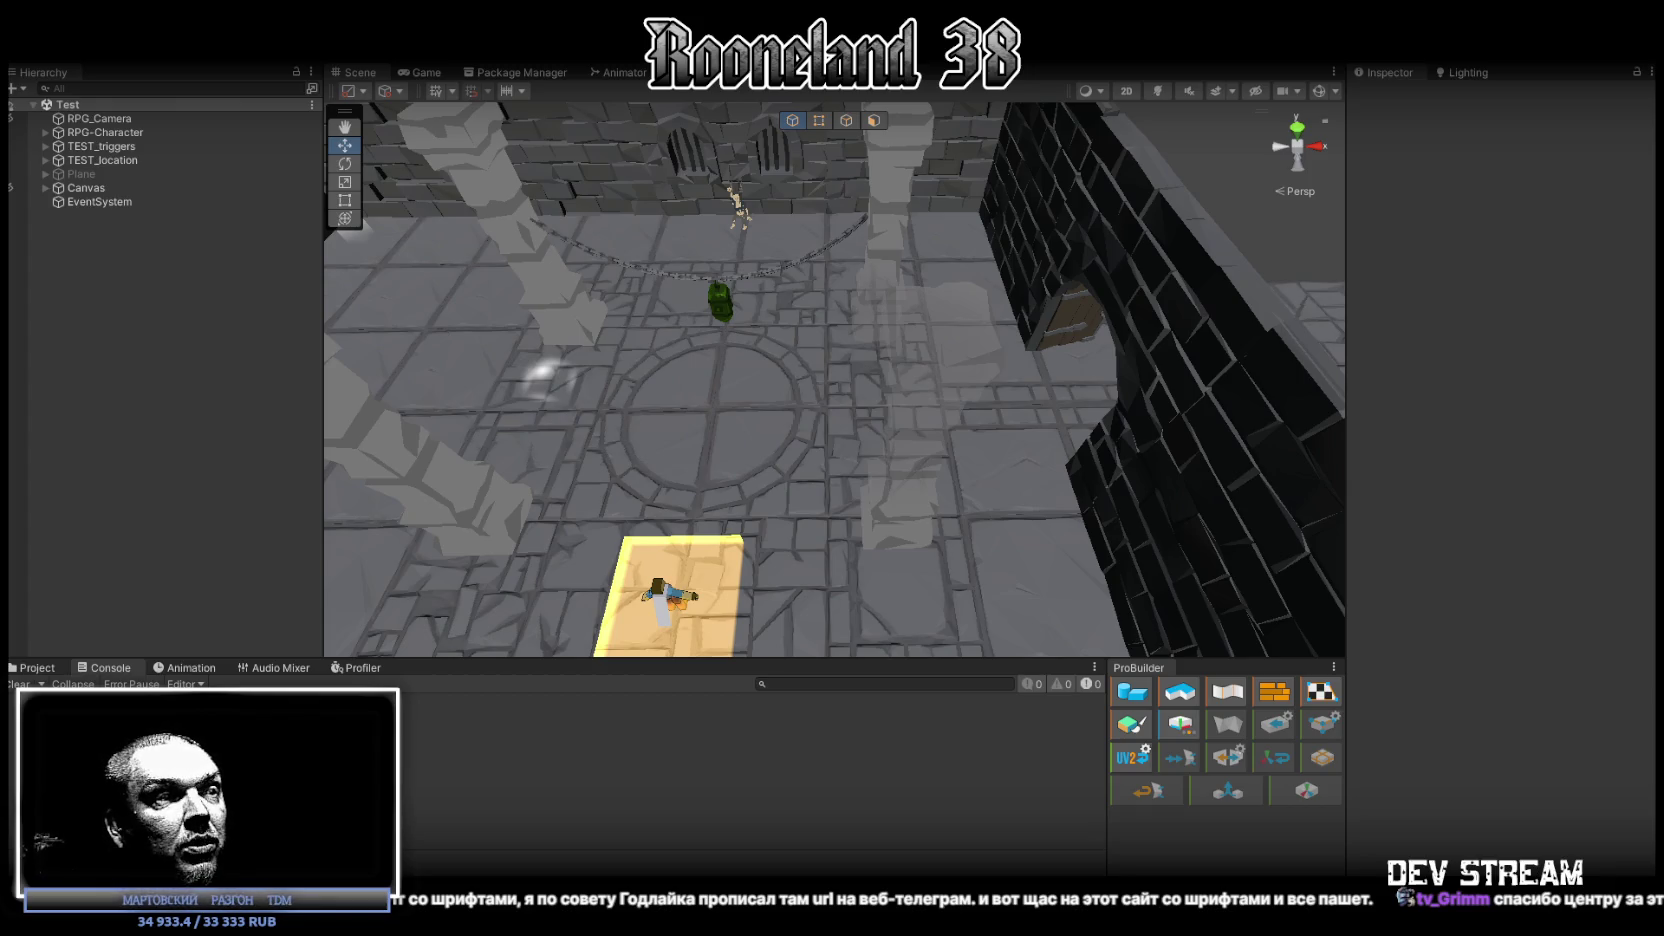
{"action": "key", "text": "alt+Tab"}
{"action": "left_click", "coordinate": [1232, 246]}
Retry the ЮБуст VPN connection, then minimize Chrome to return to Unity.
{"action": "left_click", "coordinate": [1150, 439]}
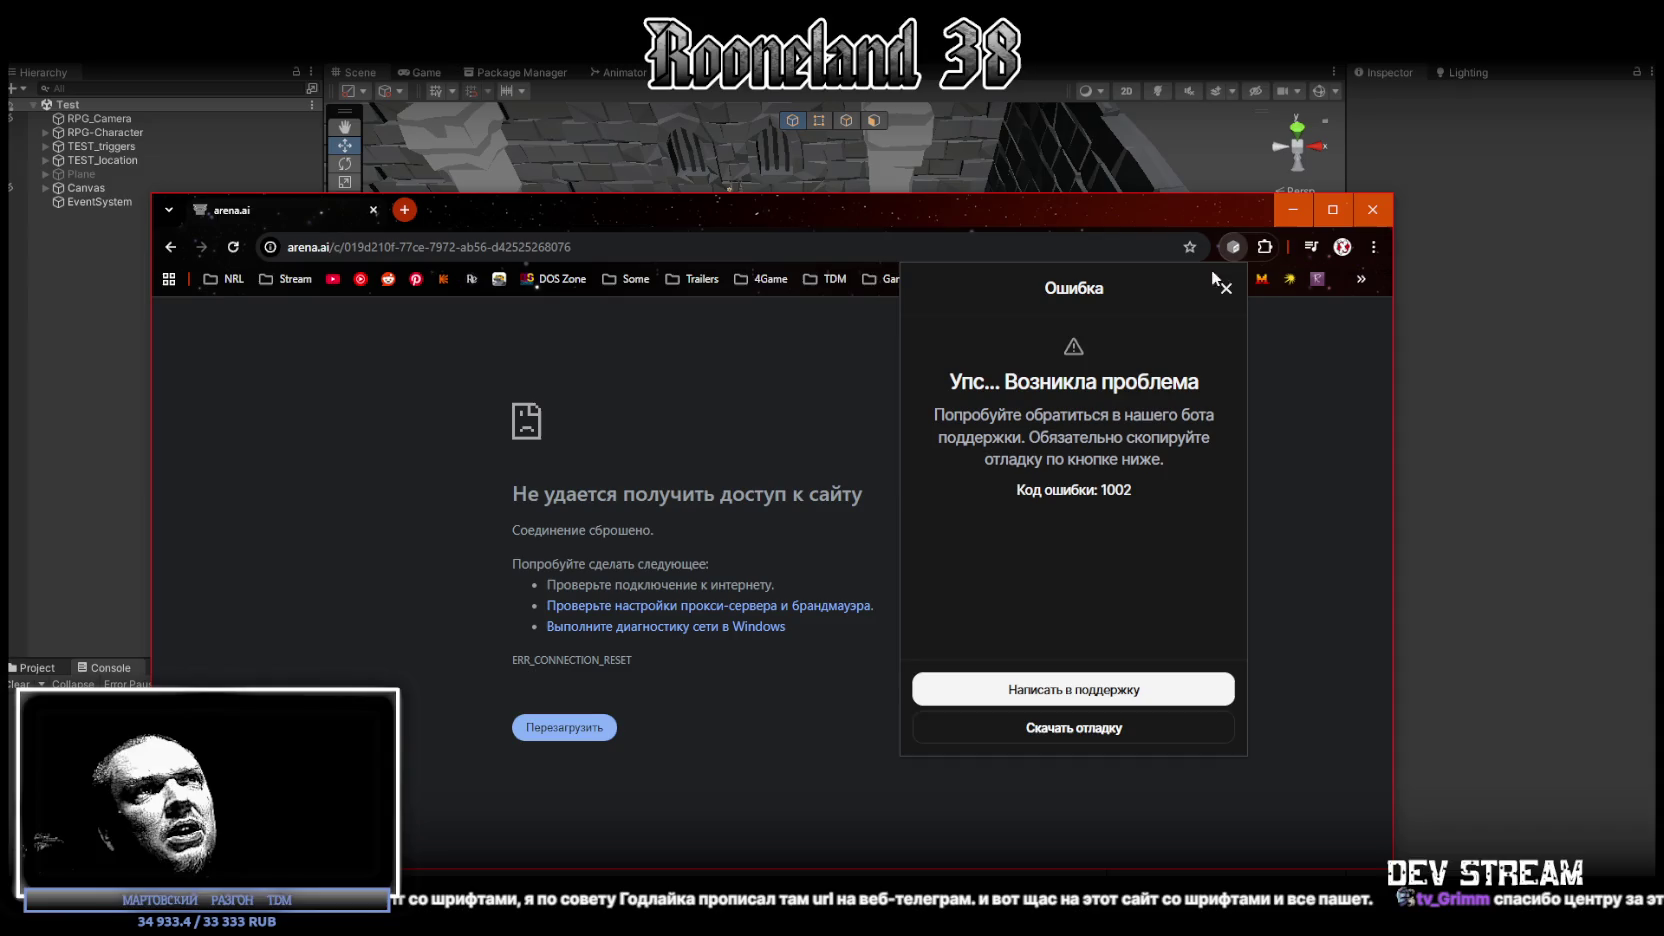
{"action": "left_click", "coordinate": [1294, 210]}
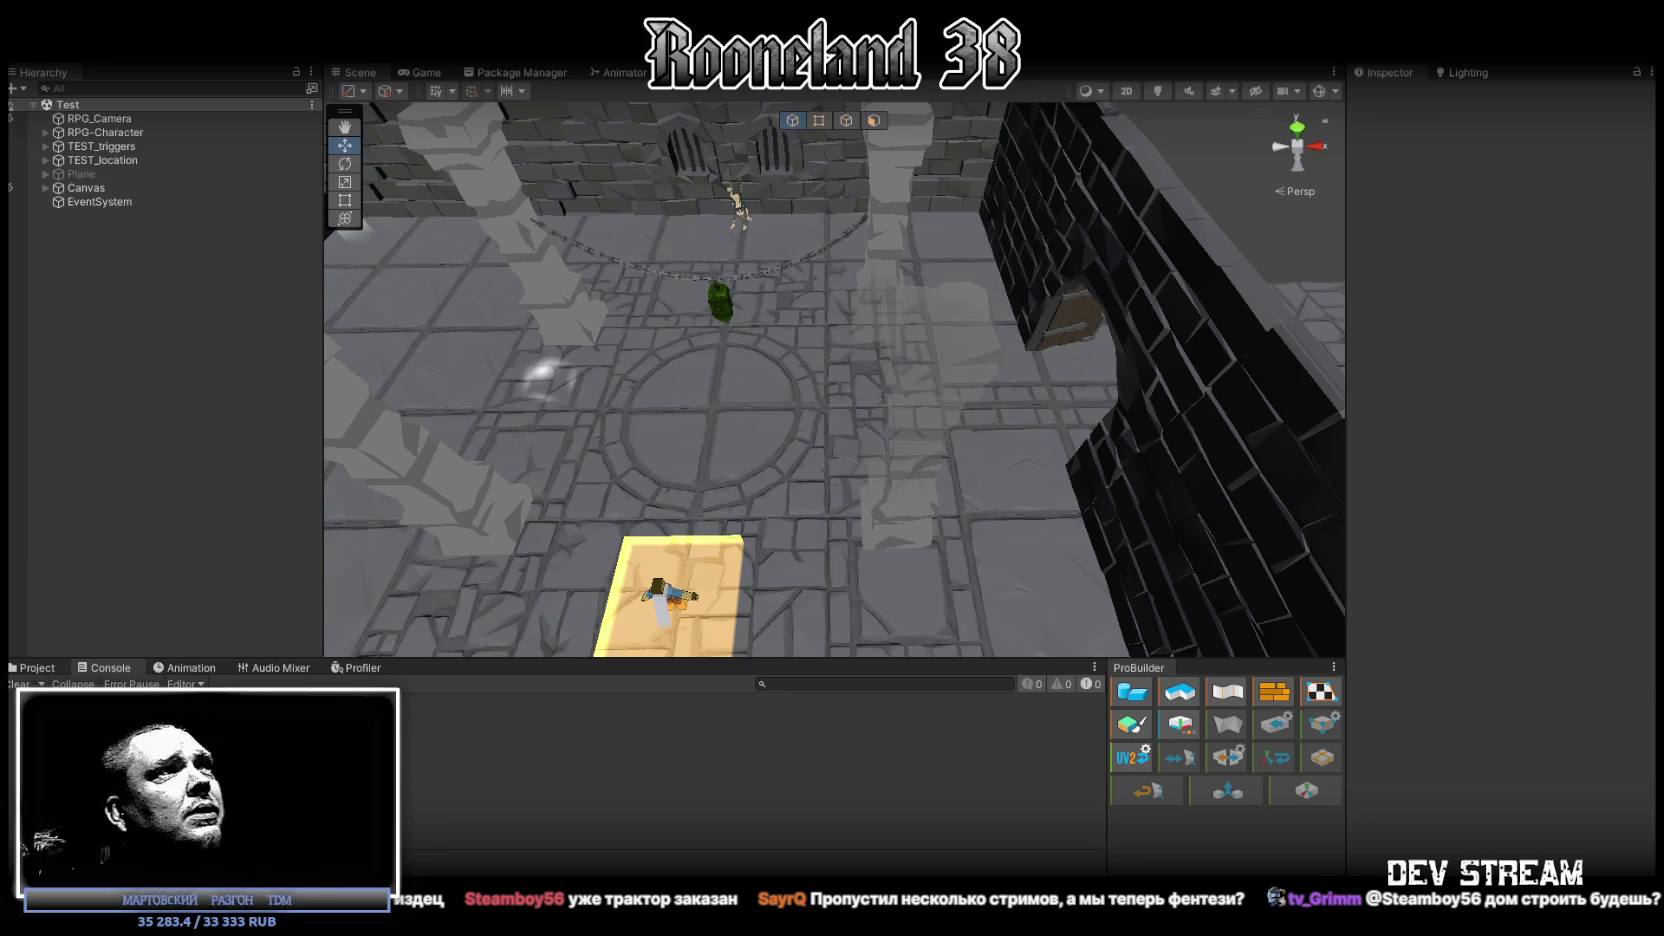
Inspect the SM_Env_Tiles_Texture_07 floor tile and locate its material in the Project panel.
{"action": "left_click", "coordinate": [912, 402]}
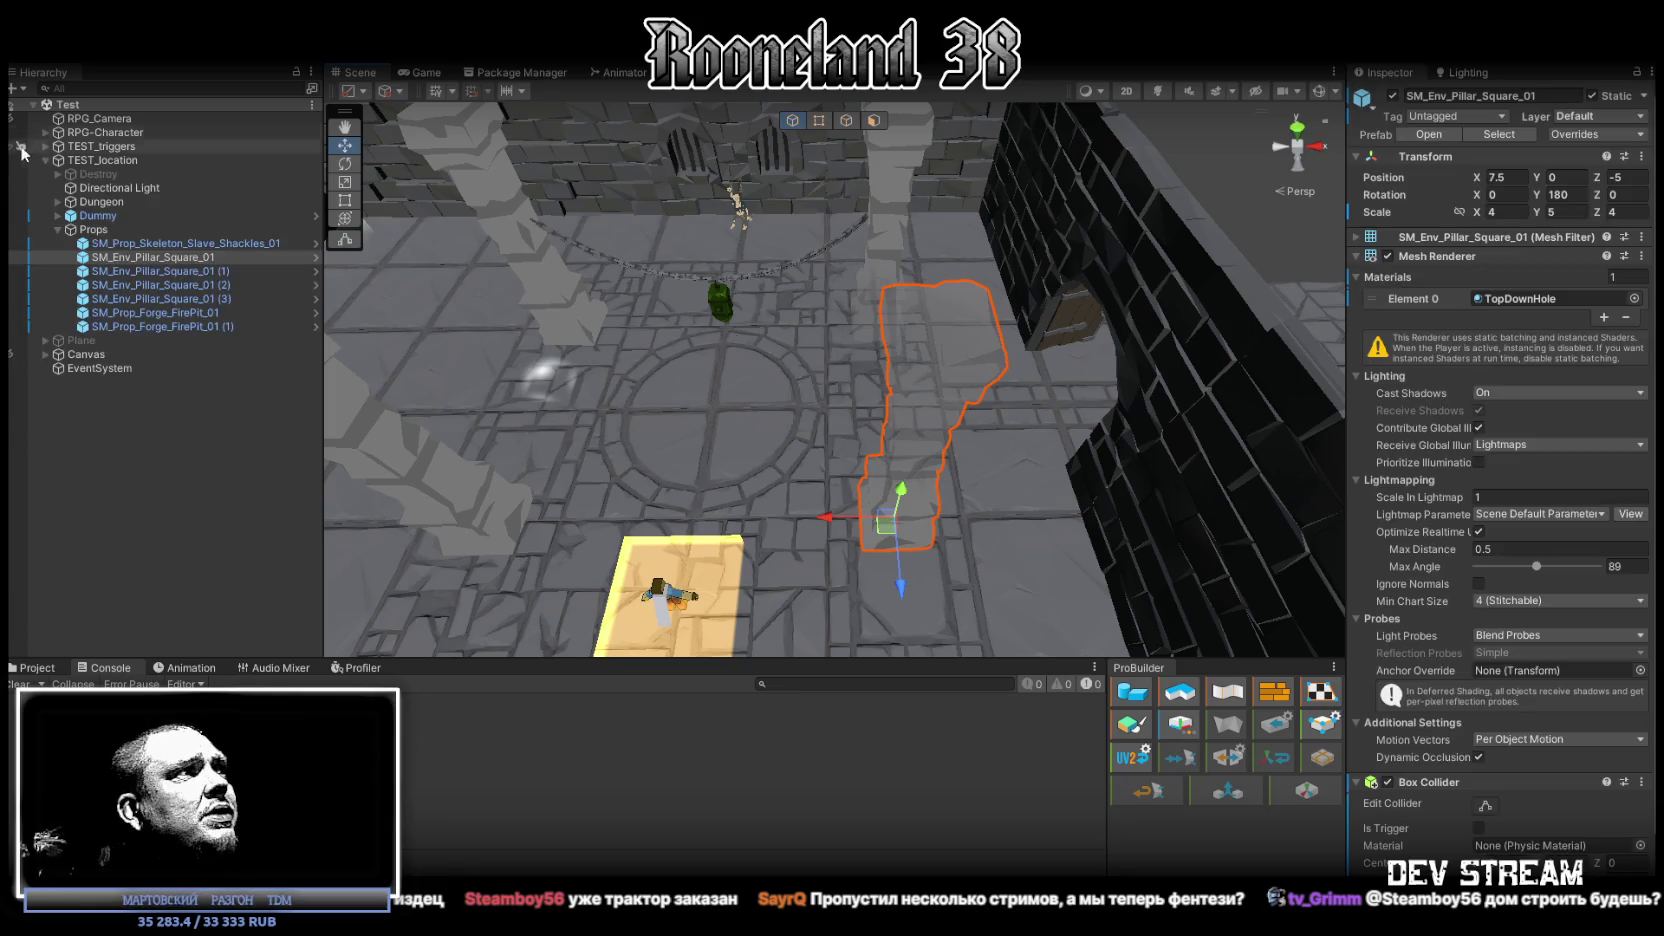
{"action": "left_click", "coordinate": [133, 241]}
{"action": "left_click", "coordinate": [176, 327], "text": "shift"}
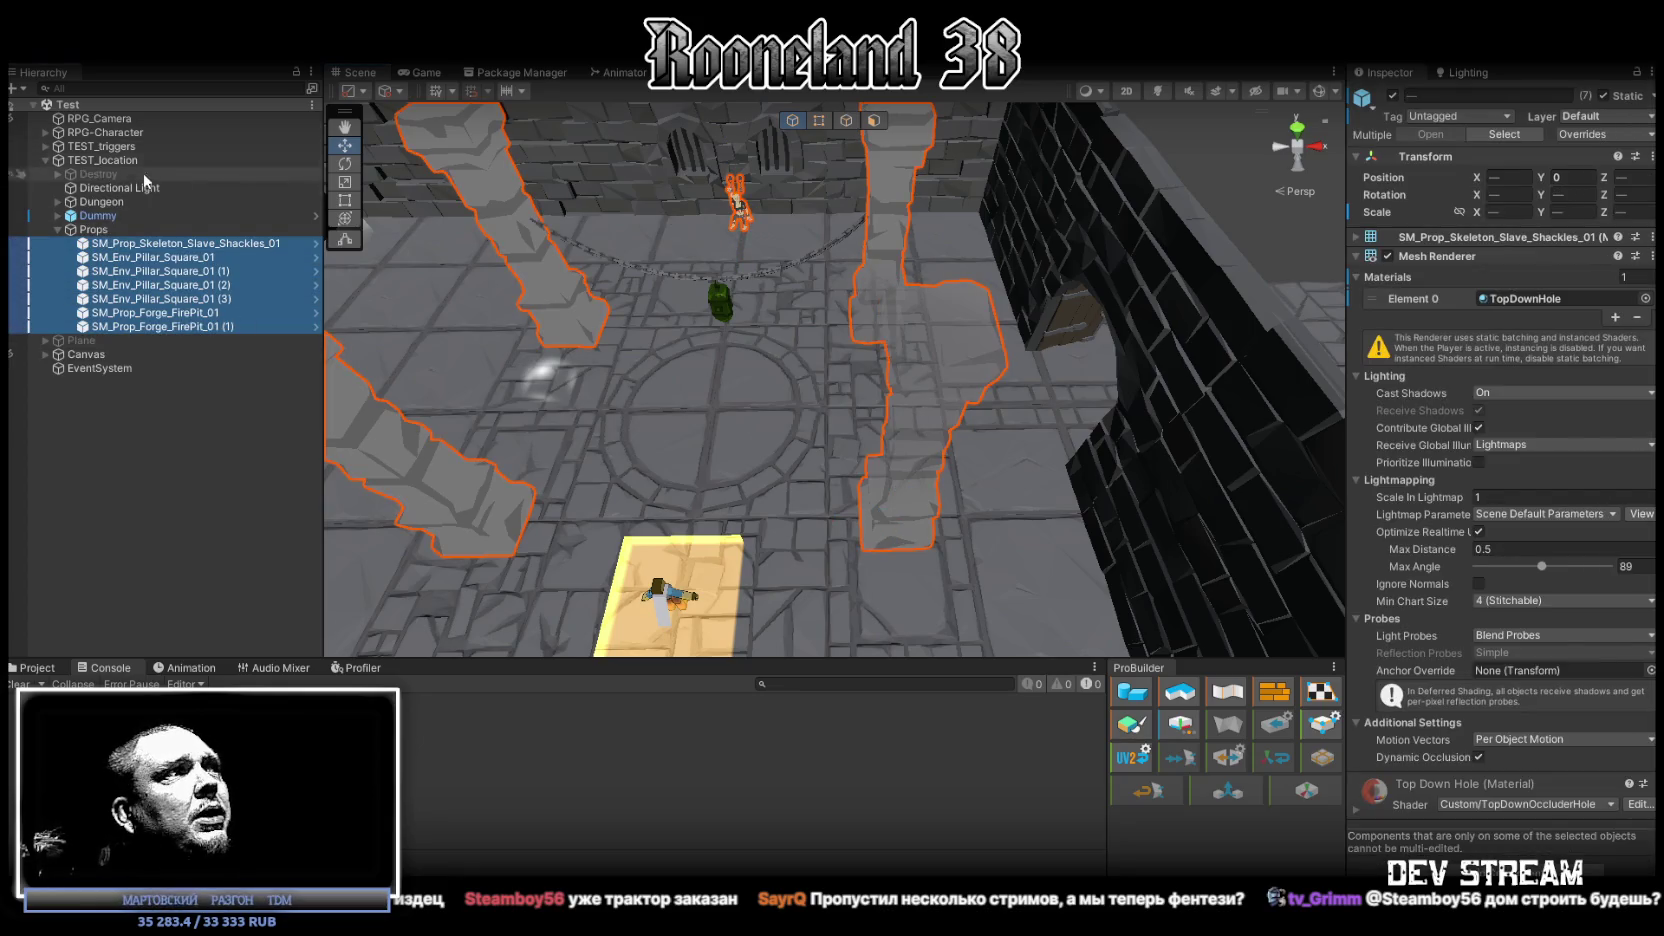
{"action": "left_click", "coordinate": [56, 201]}
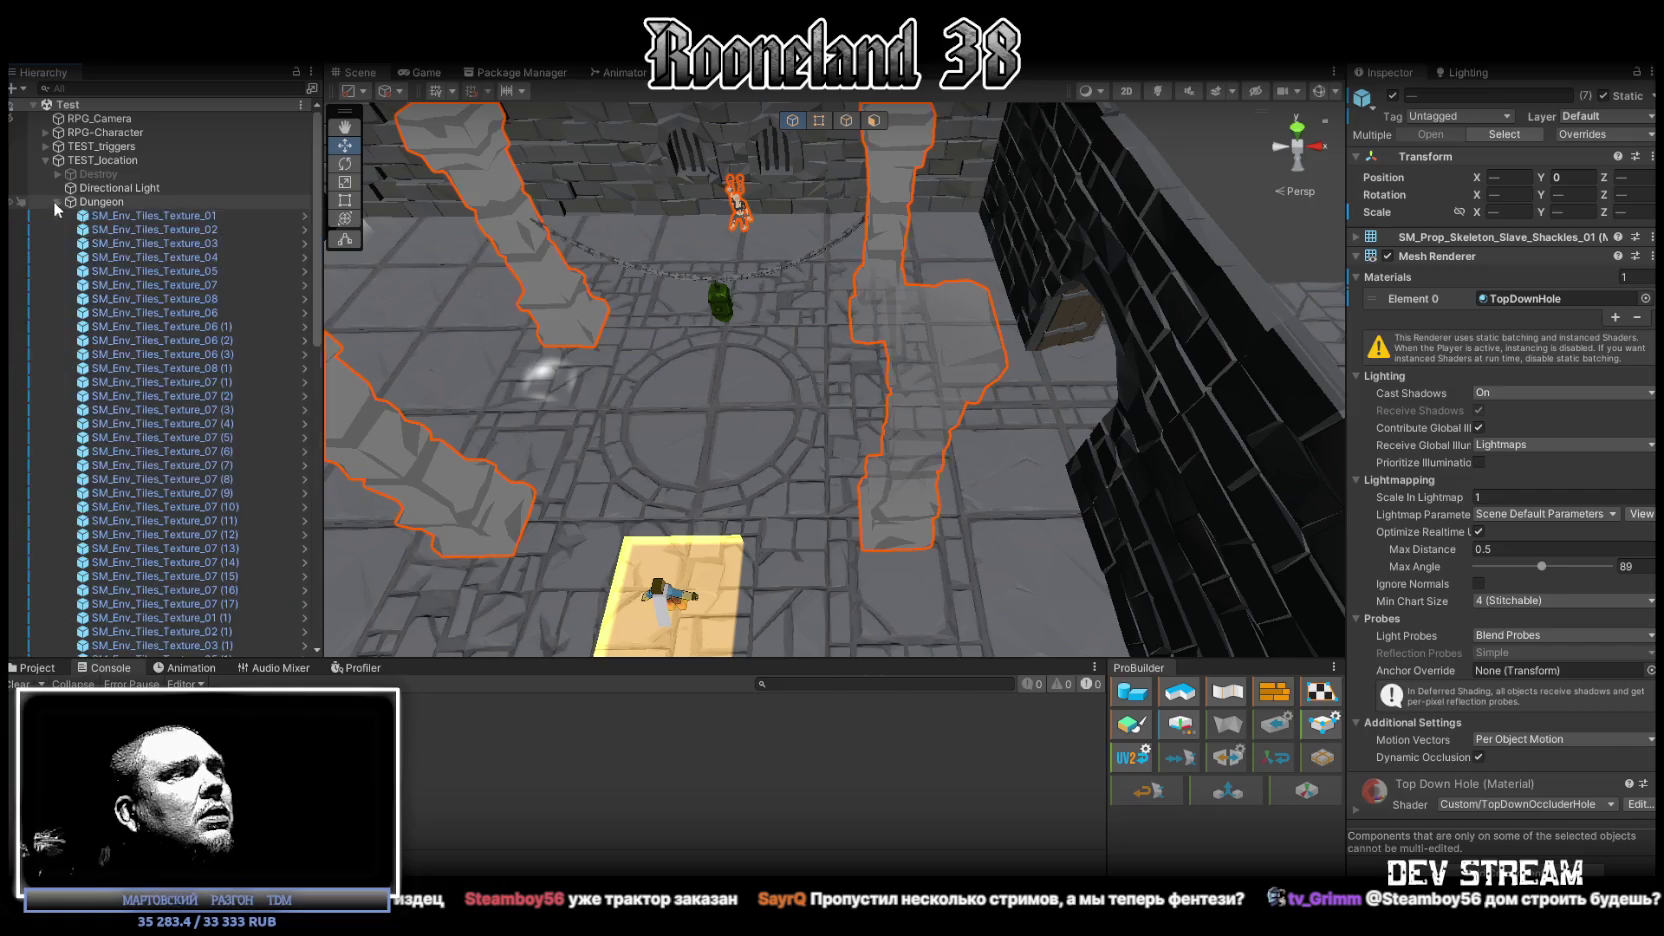
{"action": "left_click", "coordinate": [164, 286]}
{"action": "left_click", "coordinate": [1515, 298]}
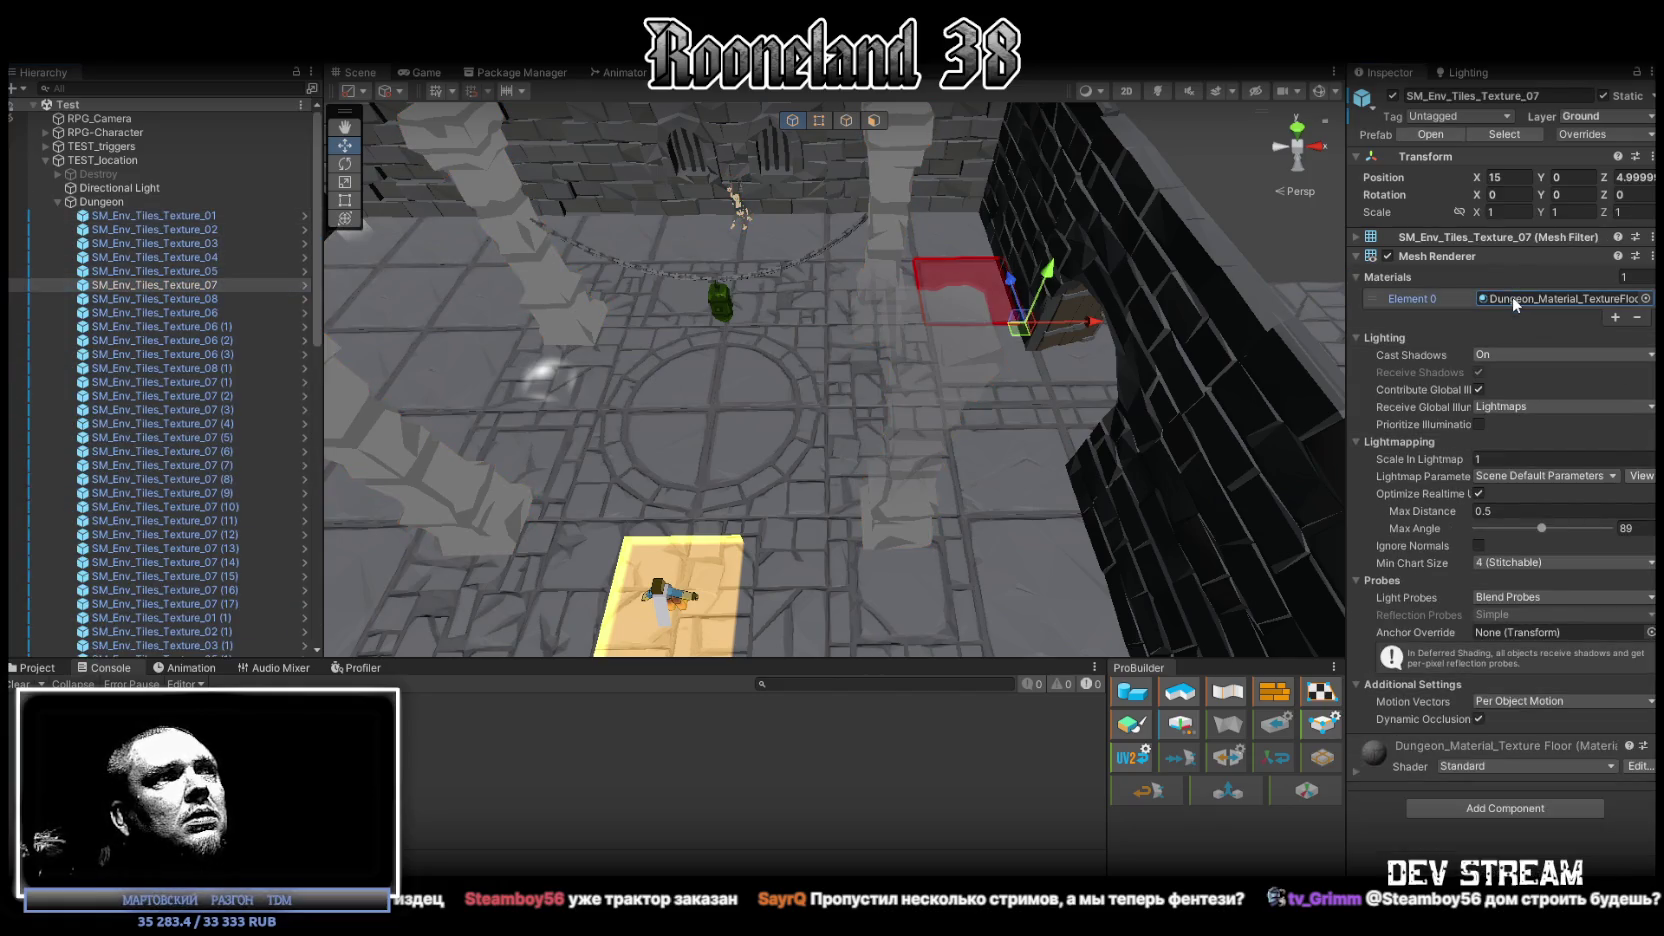
{"action": "left_click", "coordinate": [78, 668]}
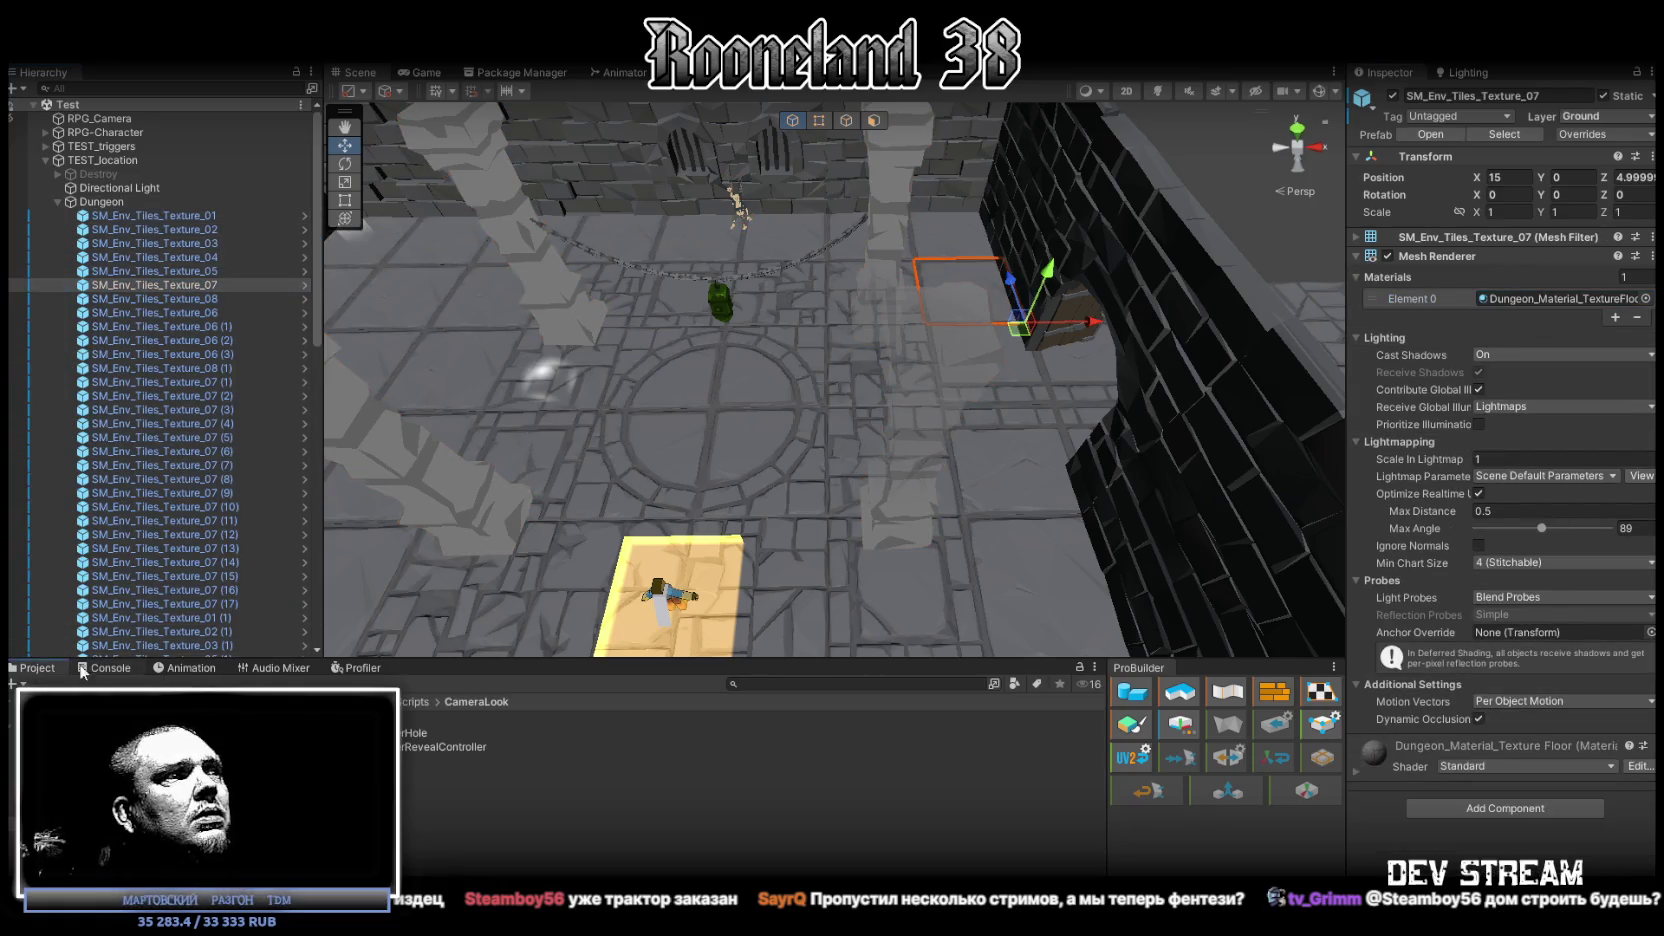
{"action": "left_click", "coordinate": [1552, 301]}
Select the seven Props children and drop Dungeon_Material_TextureFloor onto their Element 0 slot.
{"action": "scroll", "coordinate": [240, 466], "scroll_direction": "down", "scroll_amount": 6}
{"action": "scroll", "coordinate": [241, 465], "scroll_direction": "down", "scroll_amount": 6}
{"action": "left_click", "coordinate": [184, 524]}
{"action": "left_click", "coordinate": [182, 609], "text": "shift"}
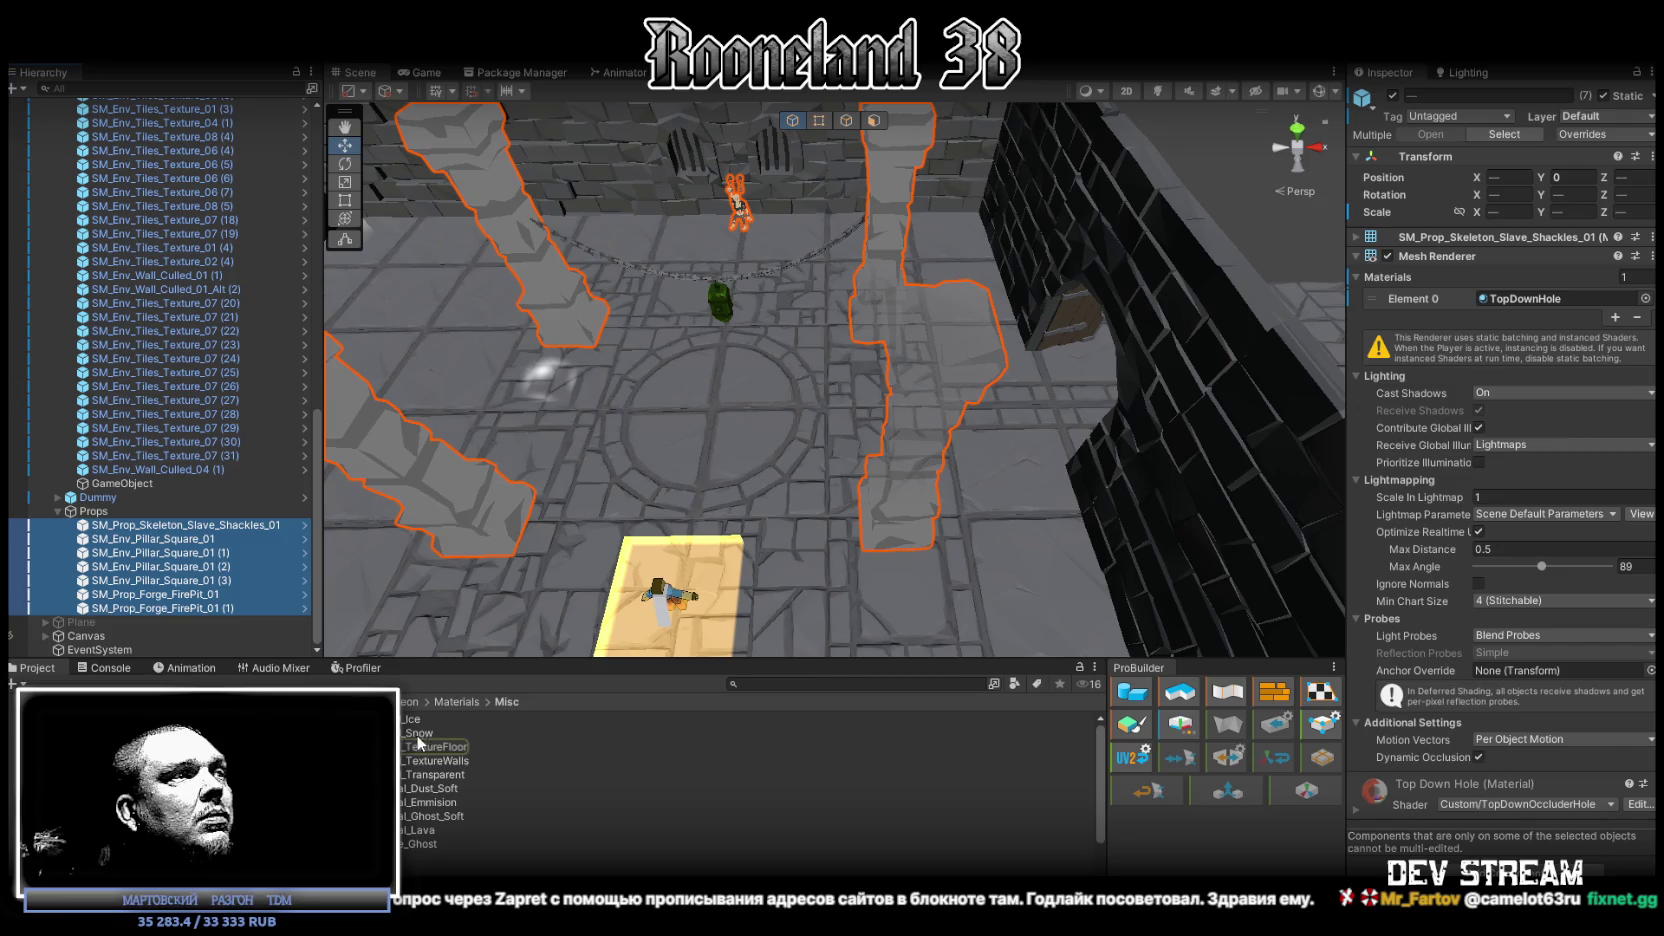
{"action": "left_click_drag", "start_coordinate": [430, 748], "coordinate": [1545, 300]}
{"action": "left_click_drag", "start_coordinate": [800, 330], "coordinate": [847, 335]}
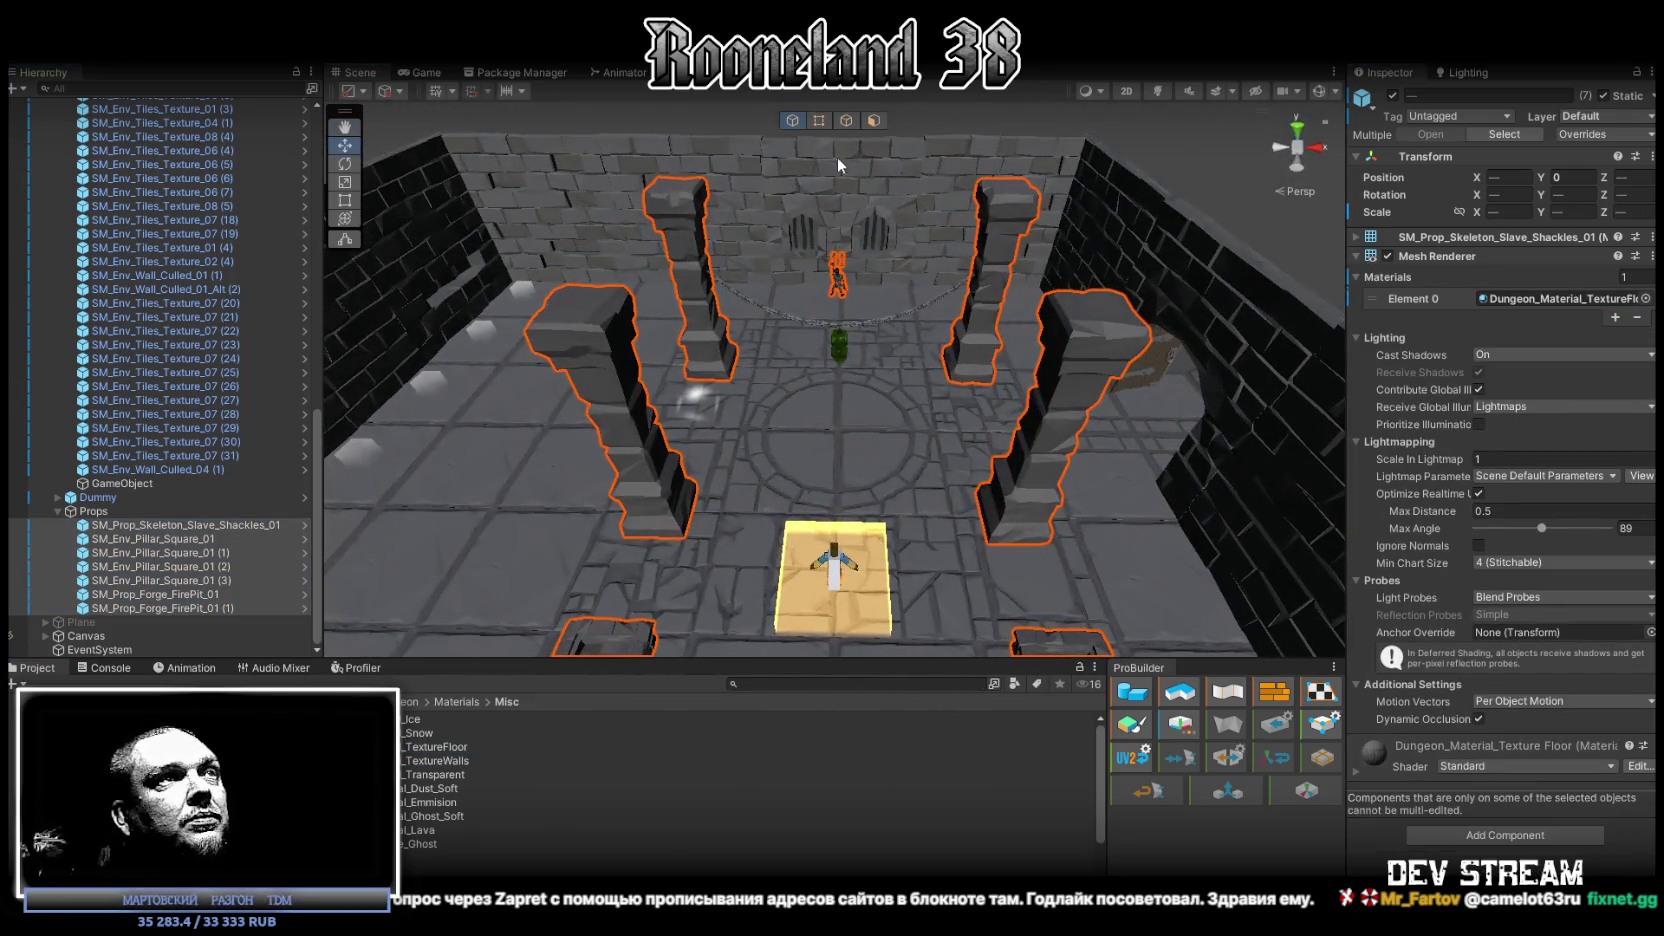
Enter Play mode in the Game view and maximize it to fill the editor.
{"action": "left_click", "coordinate": [420, 73]}
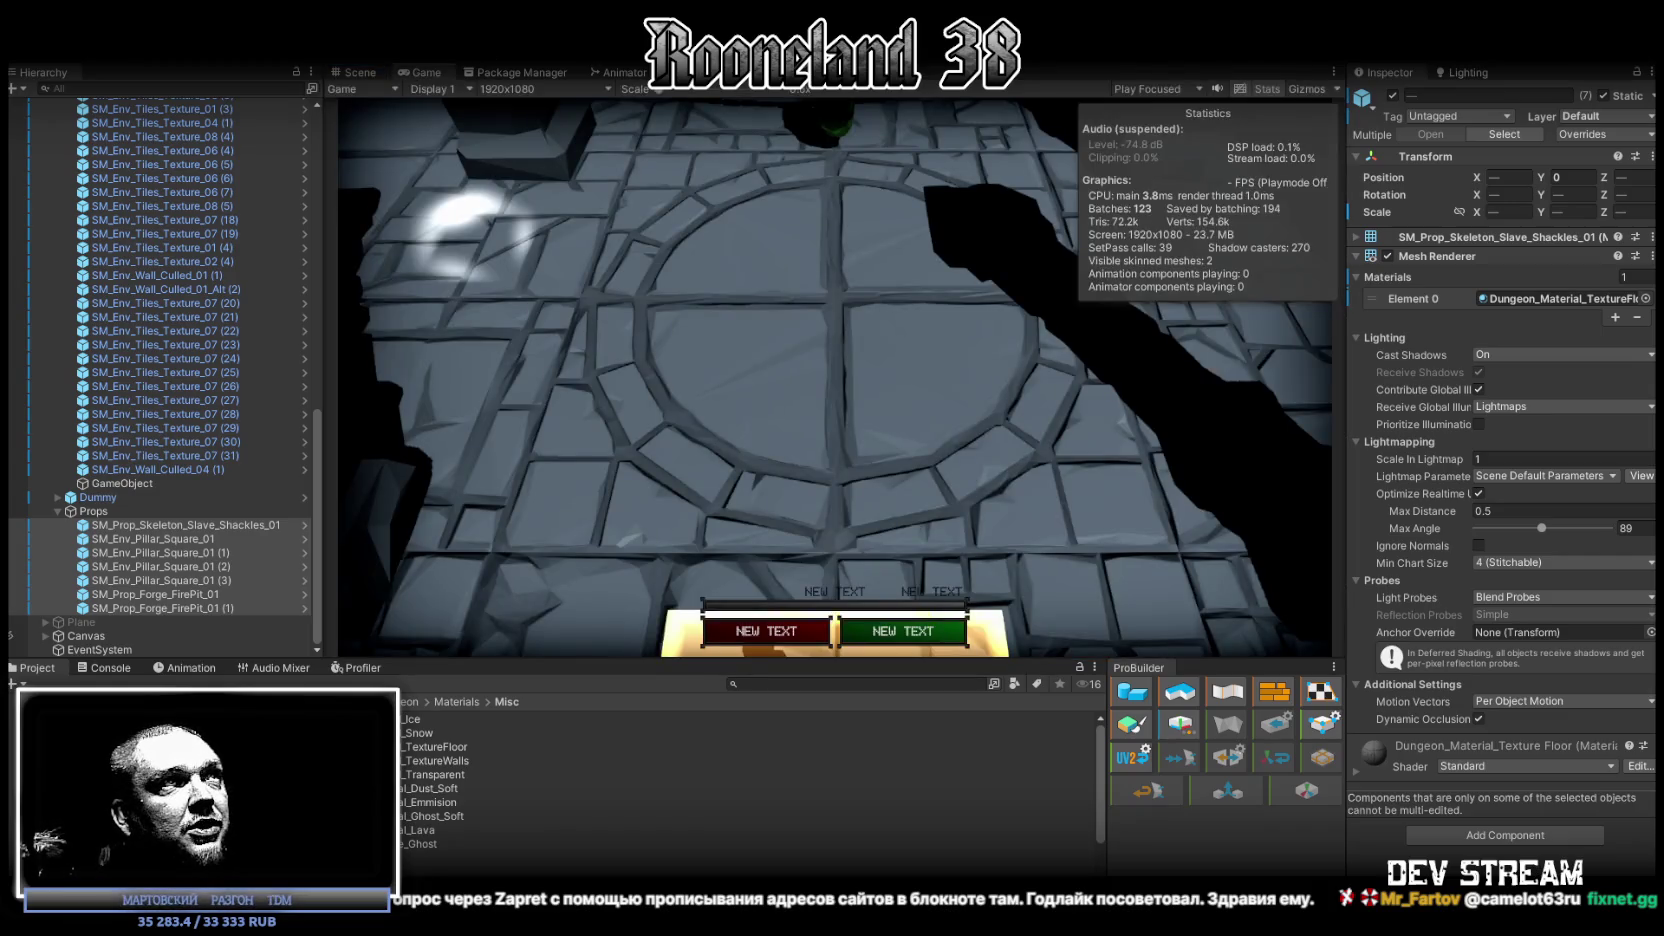
{"action": "key", "text": "ctrl+p"}
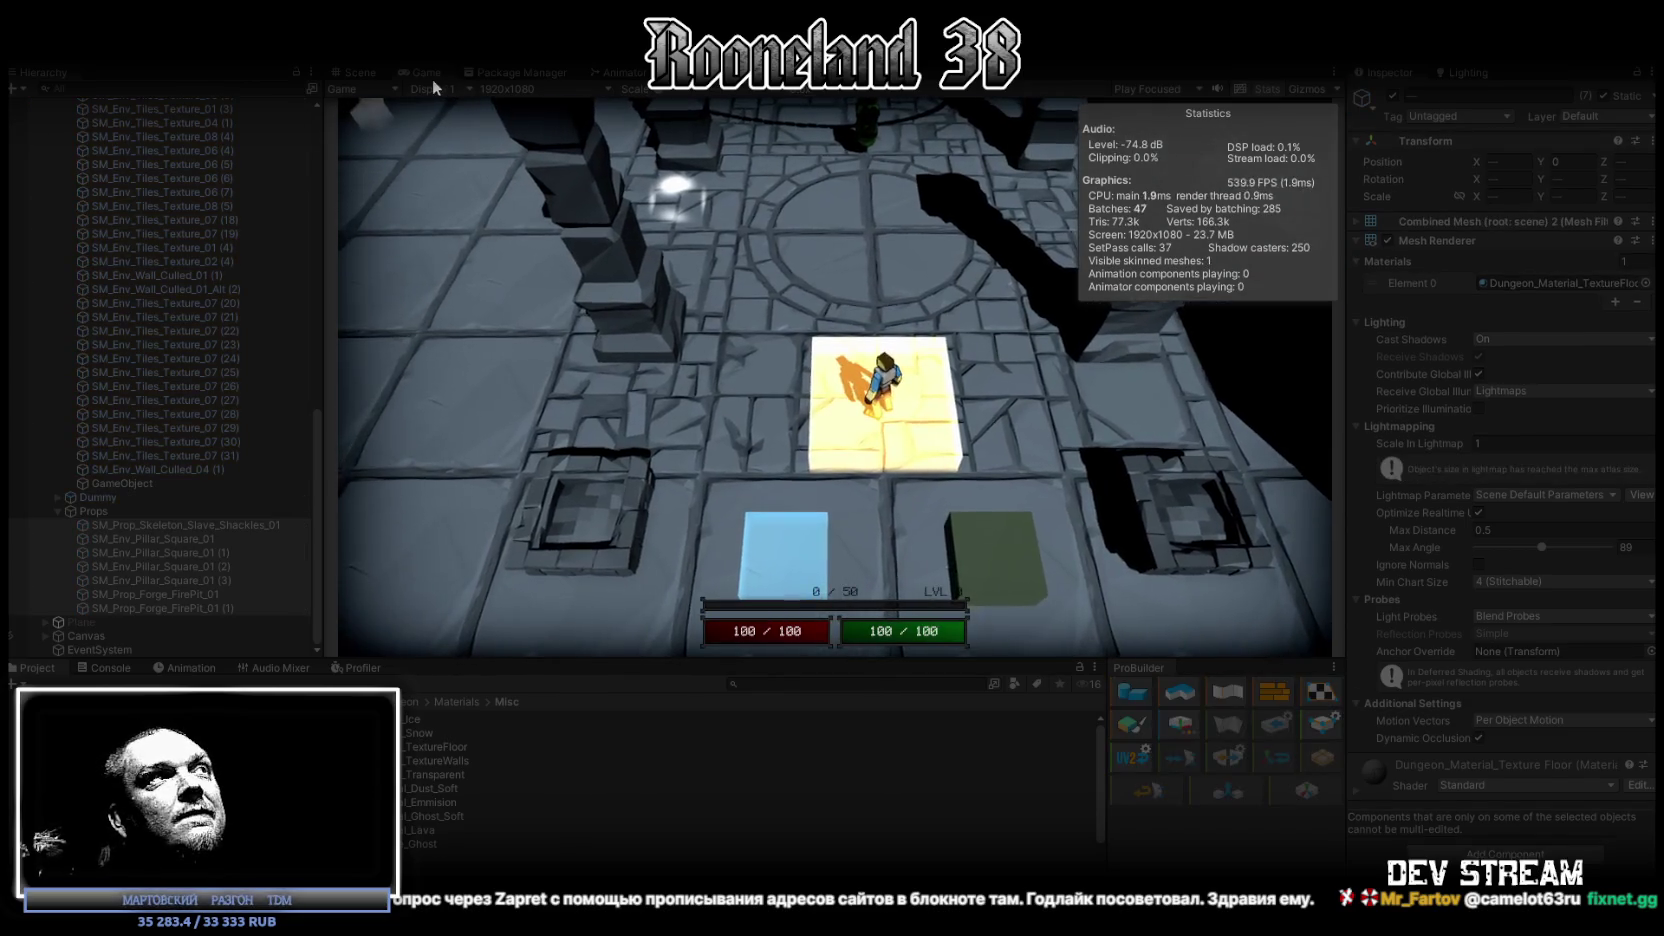
{"action": "double_click", "coordinate": [428, 70]}
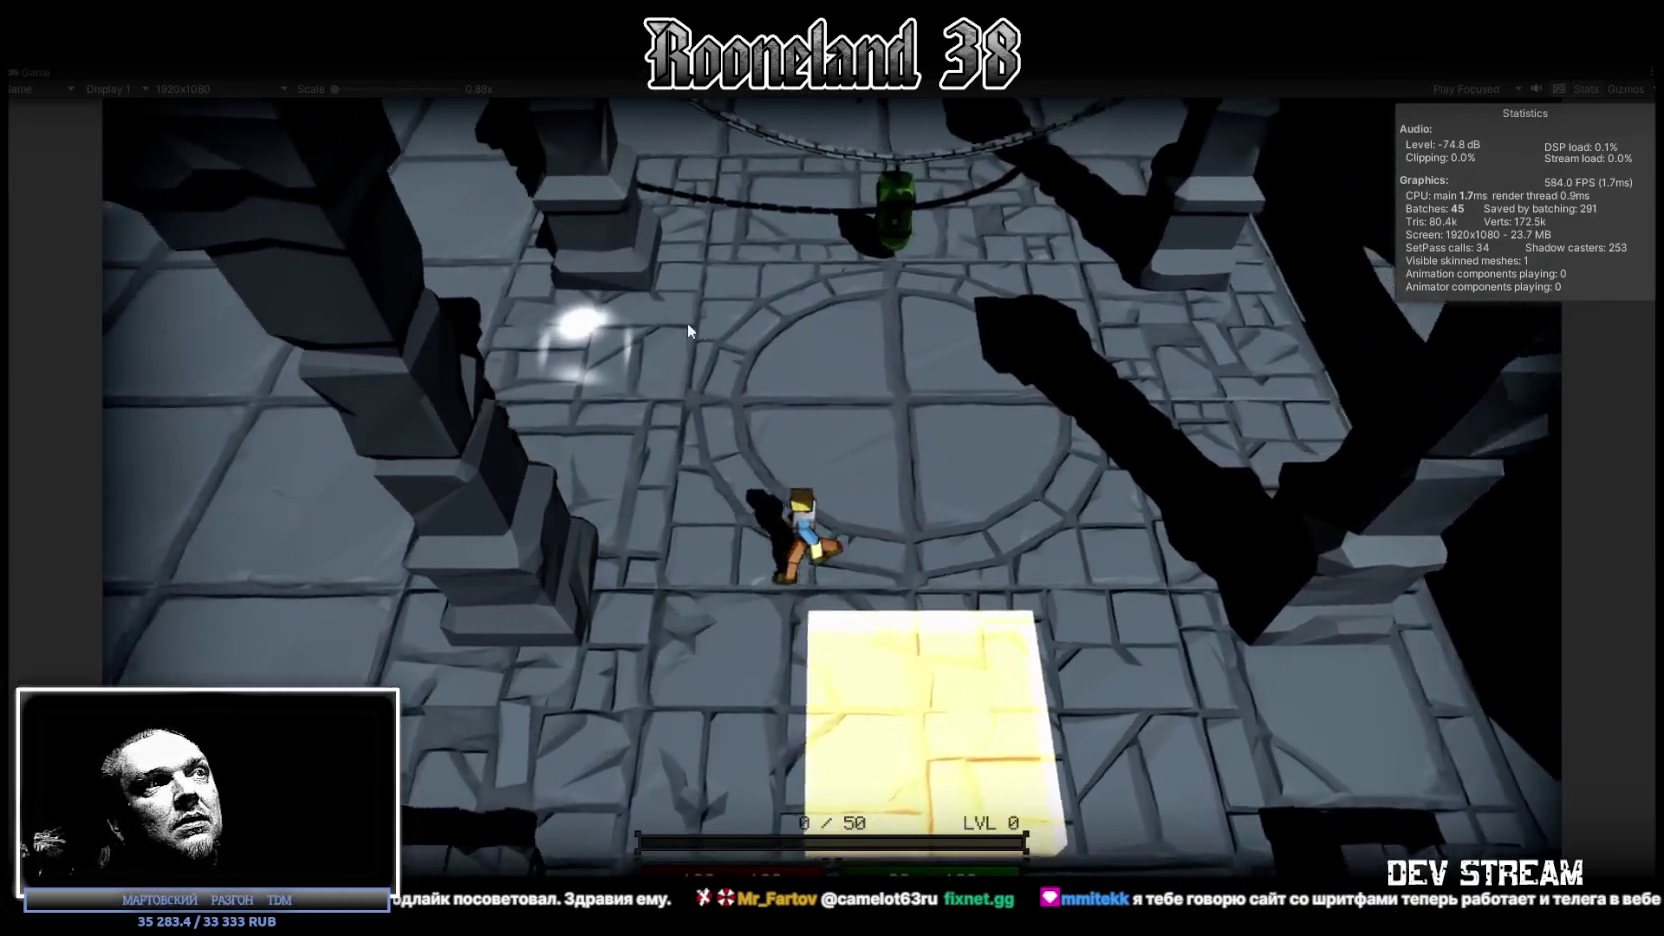
Walk the hero forward through the corridor into the chained hall, swinging the sword once.
{"action": "key", "text": "w"}
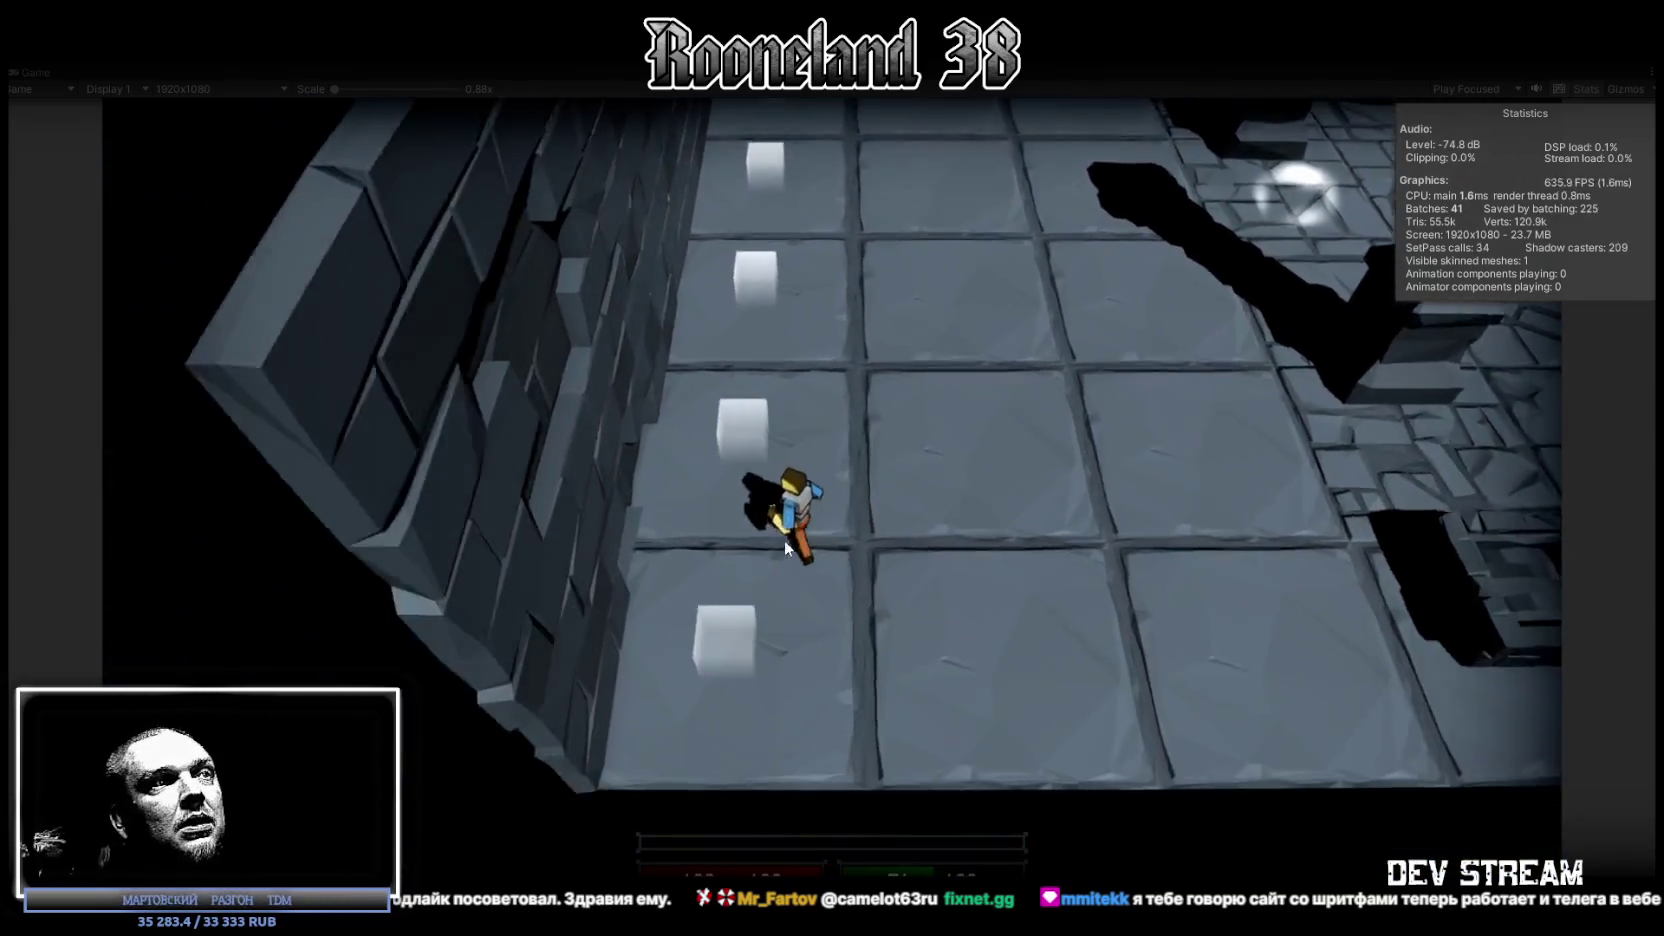
{"action": "left_click", "coordinate": [798, 527]}
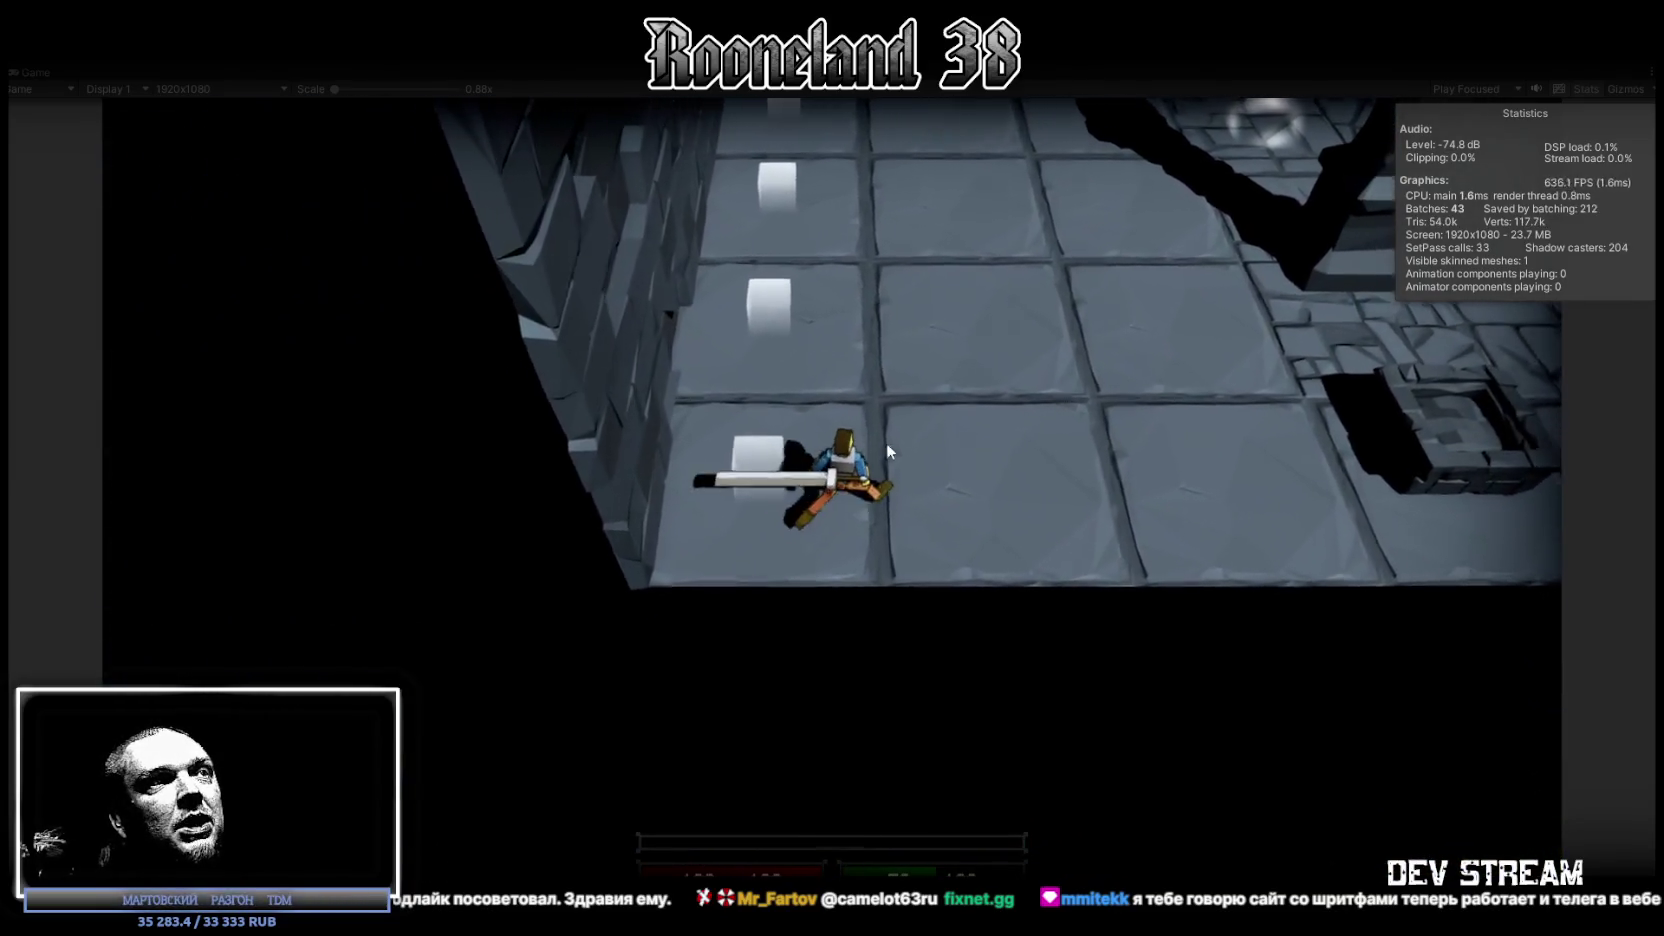
{"action": "key", "text": "w"}
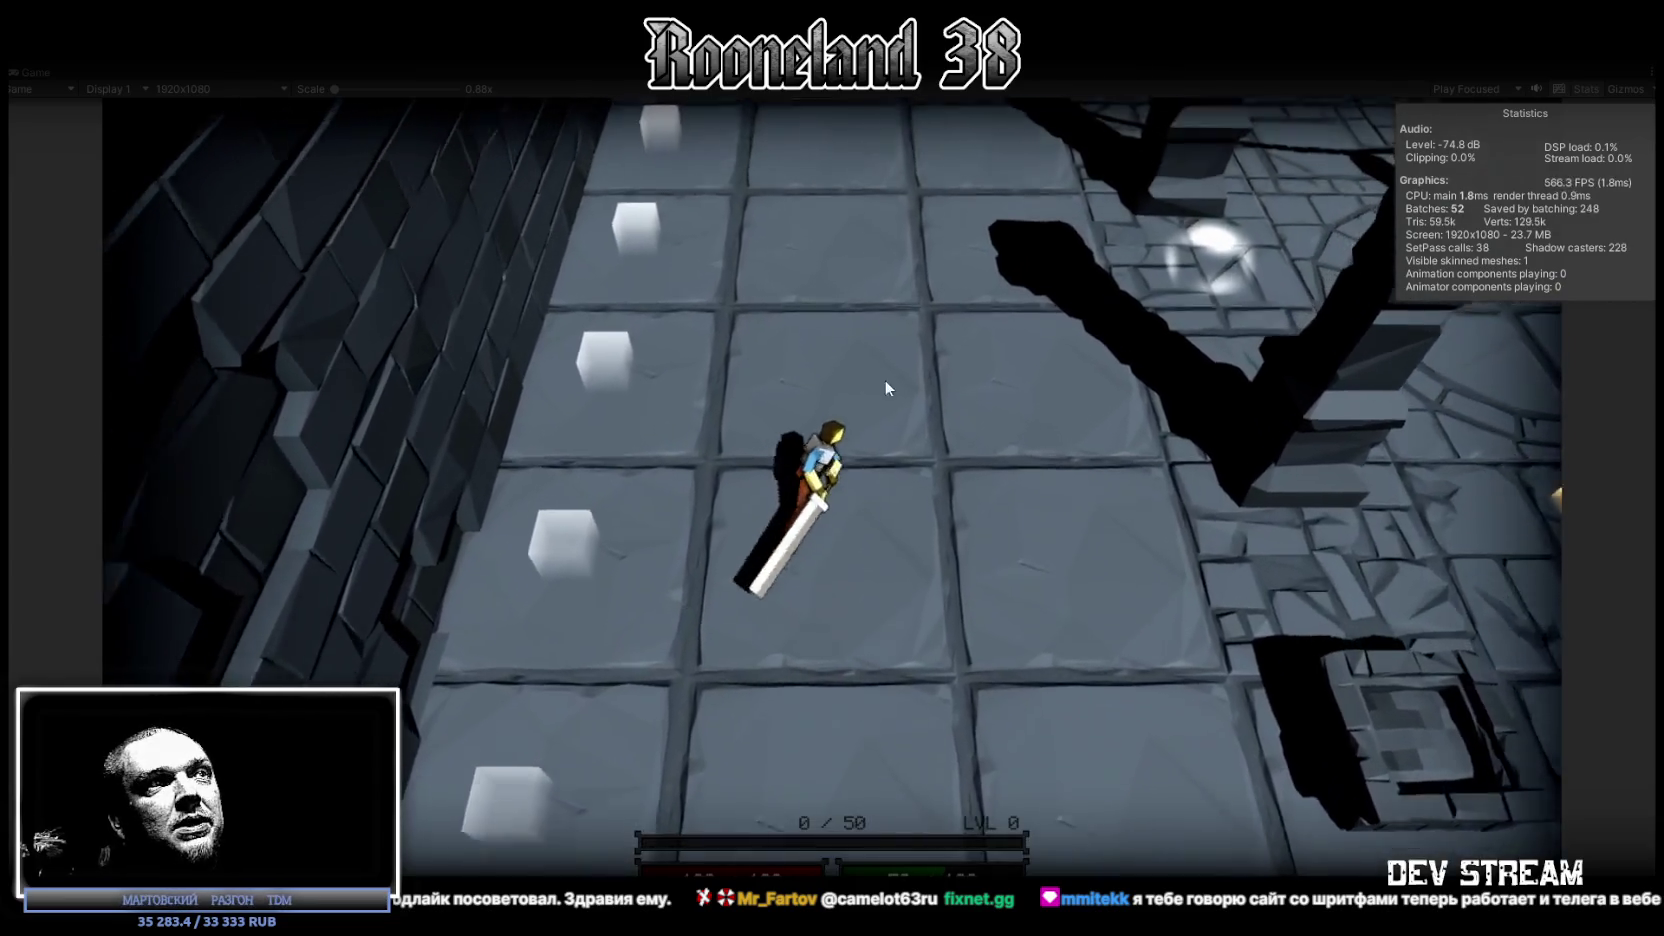
{"action": "key", "text": "w"}
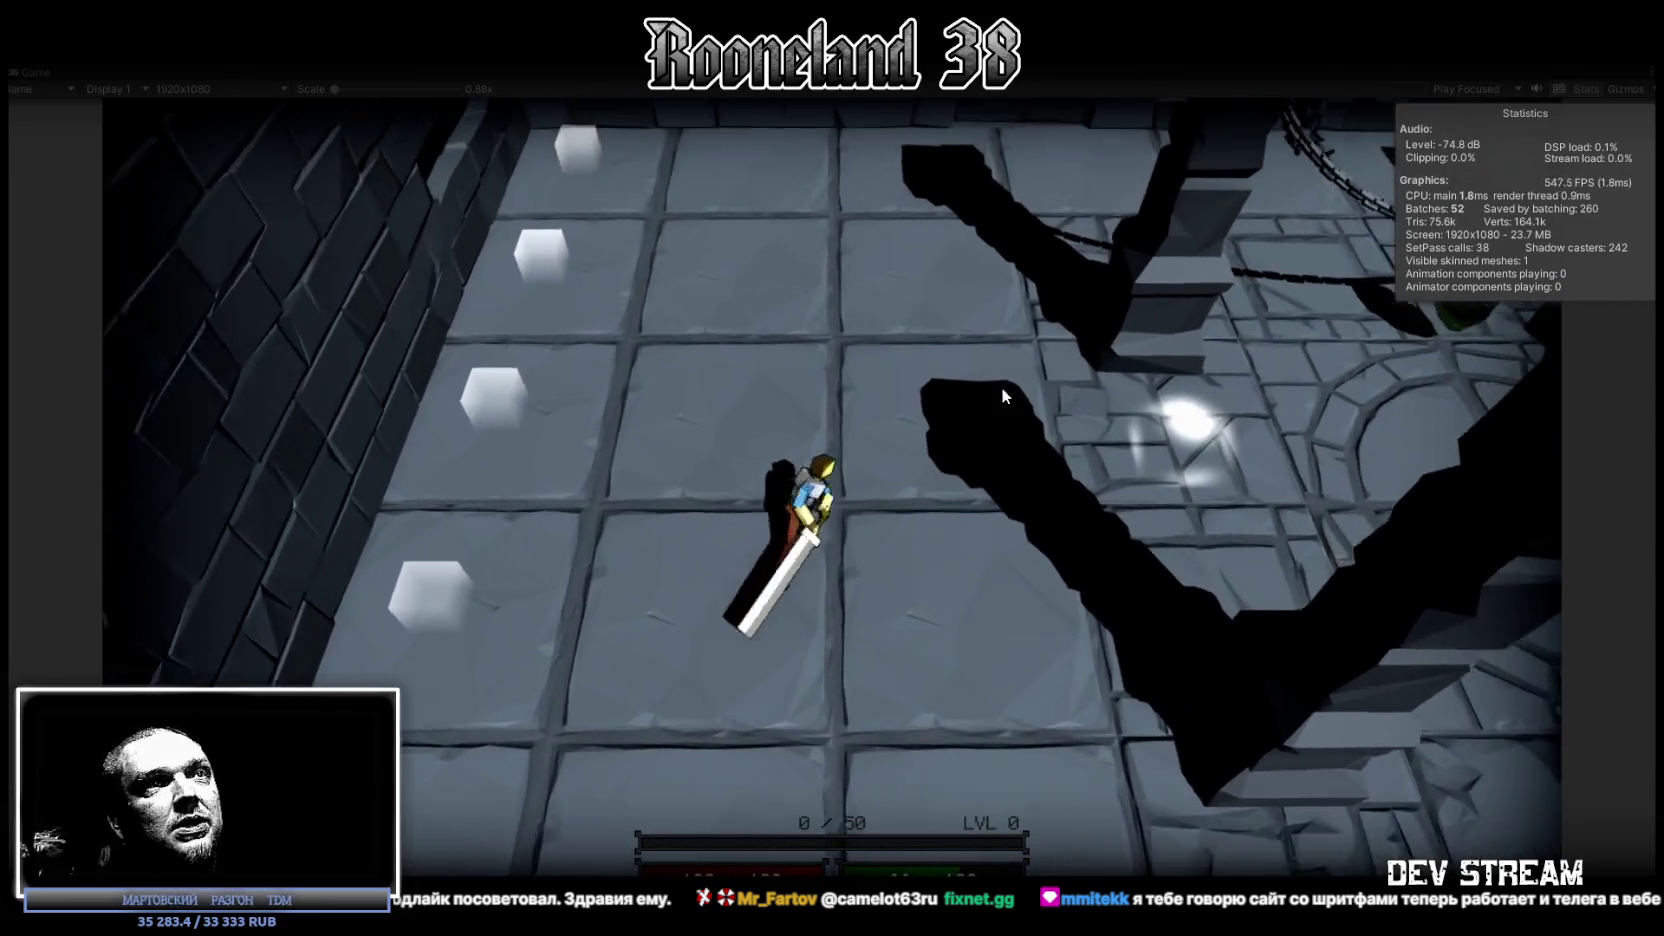
{"action": "key", "text": "w"}
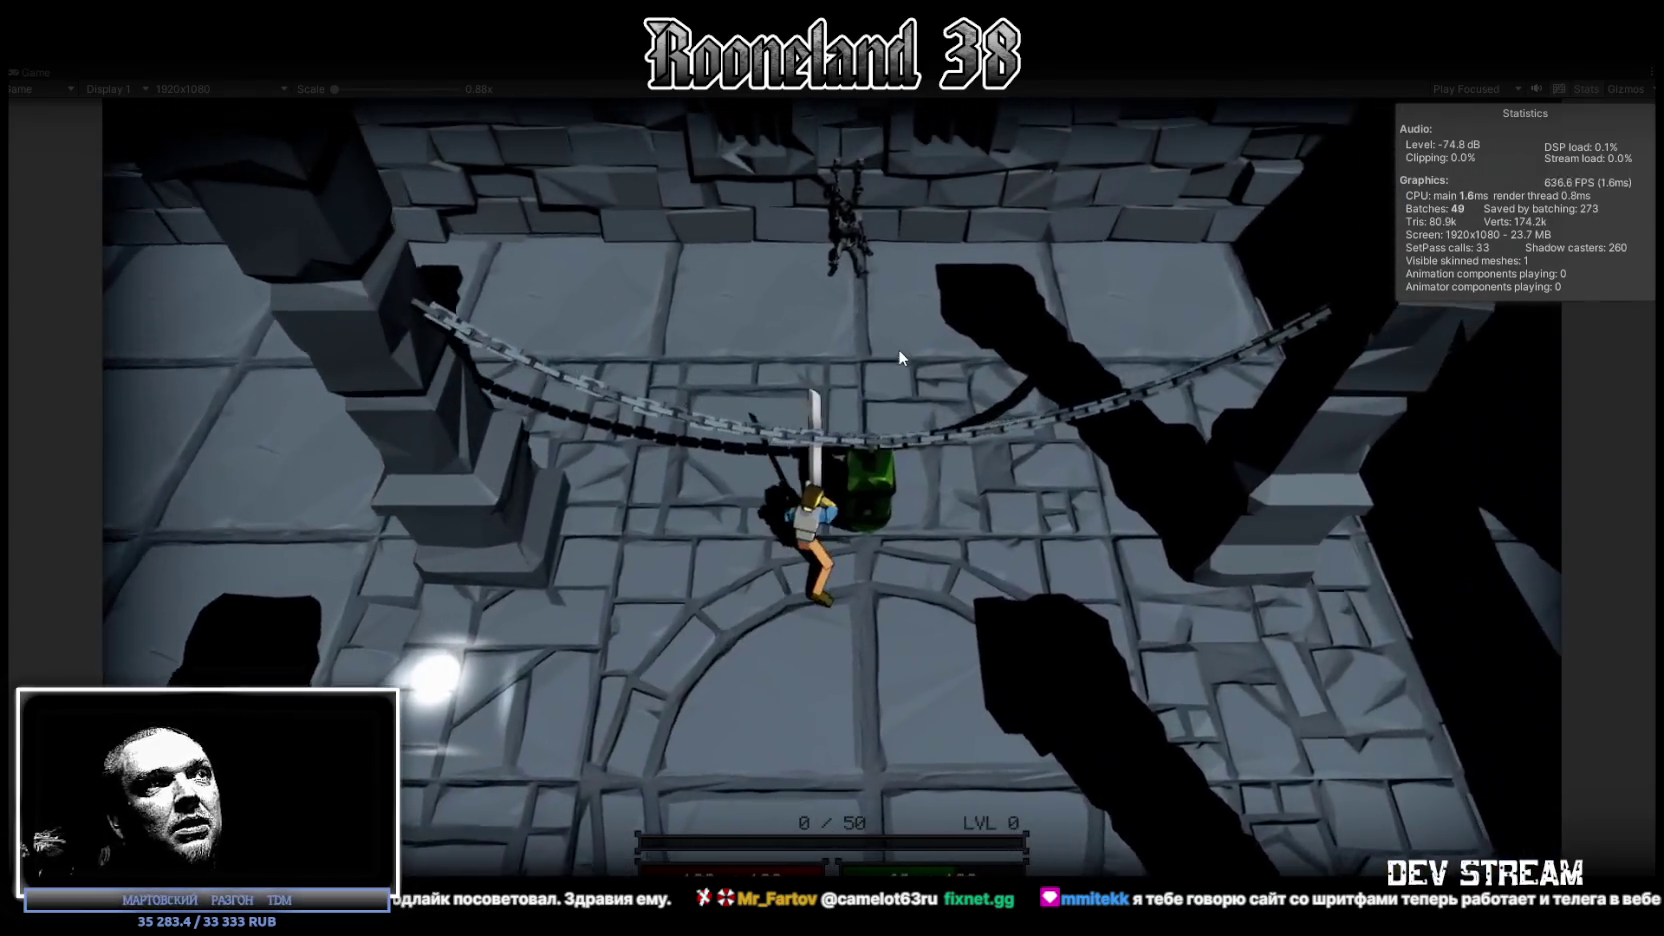
{"action": "key", "text": "w"}
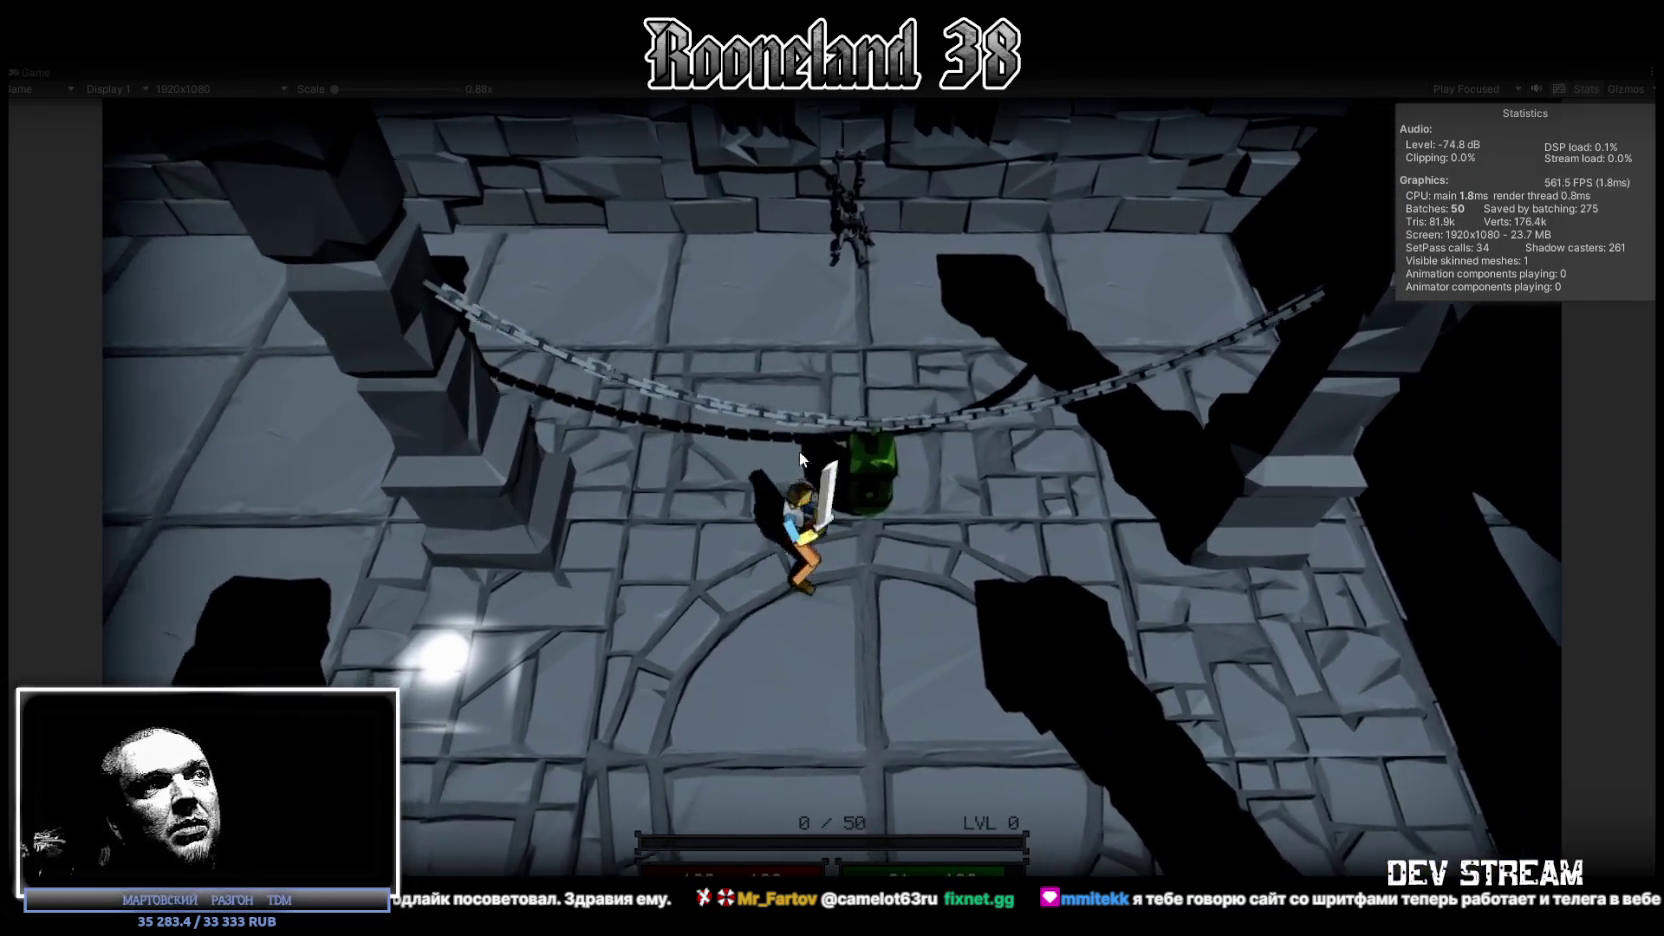
{"action": "key", "text": "w"}
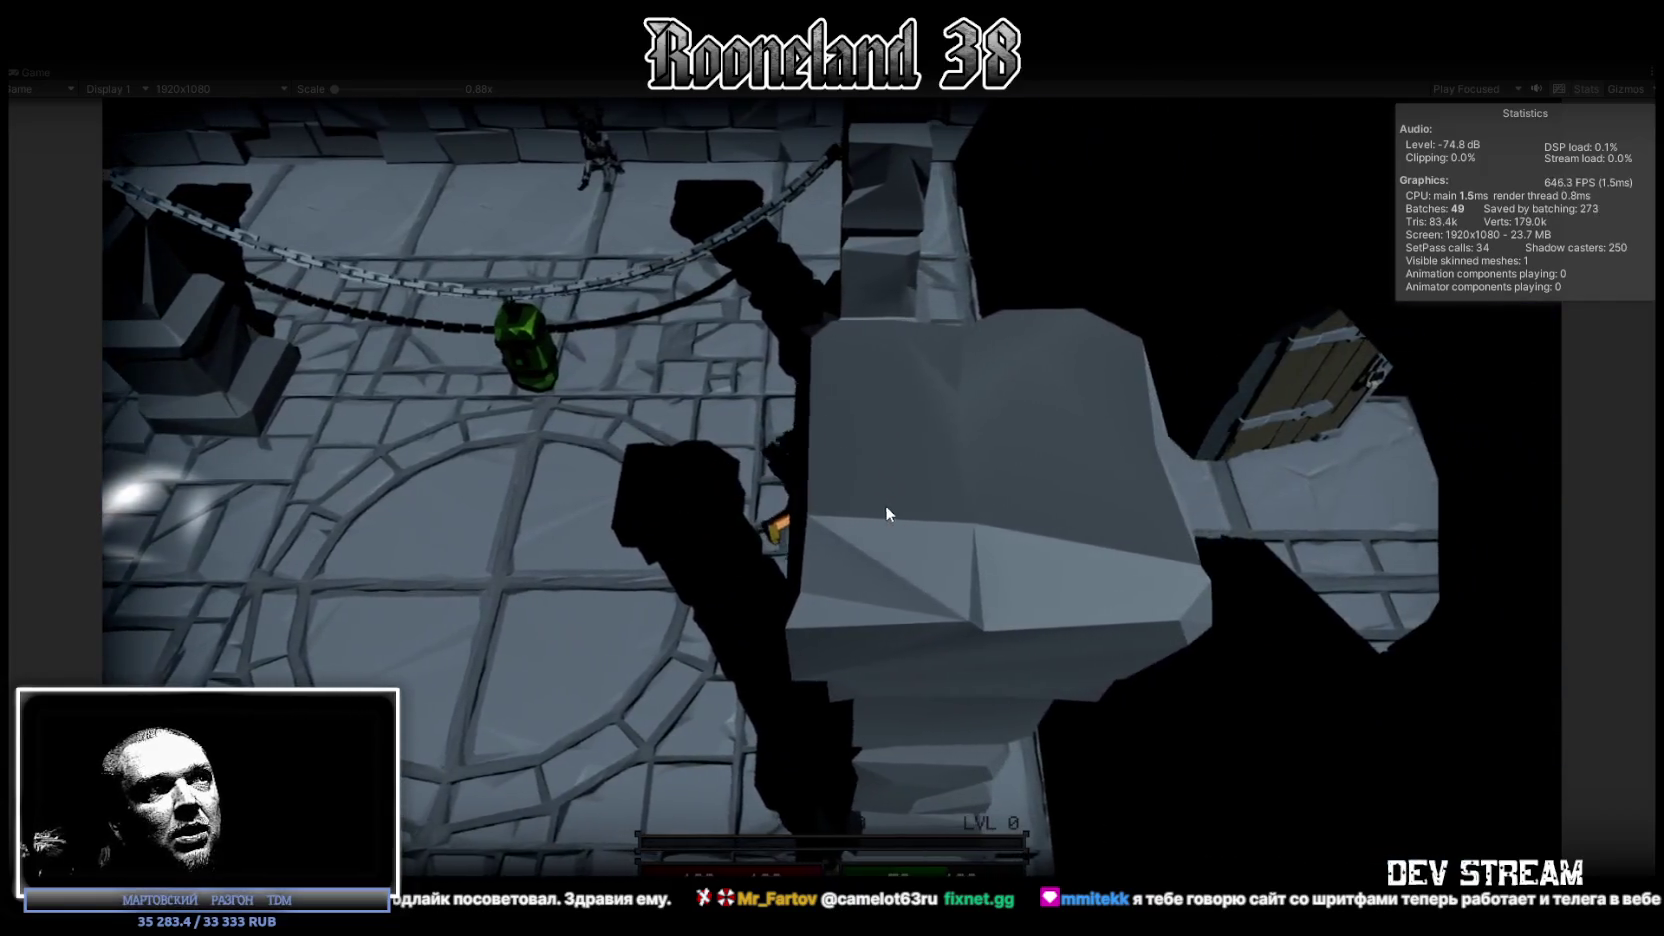
Strike the green hanging object, then walk back over the circular floor onto the yellow tile.
{"action": "key", "text": "s"}
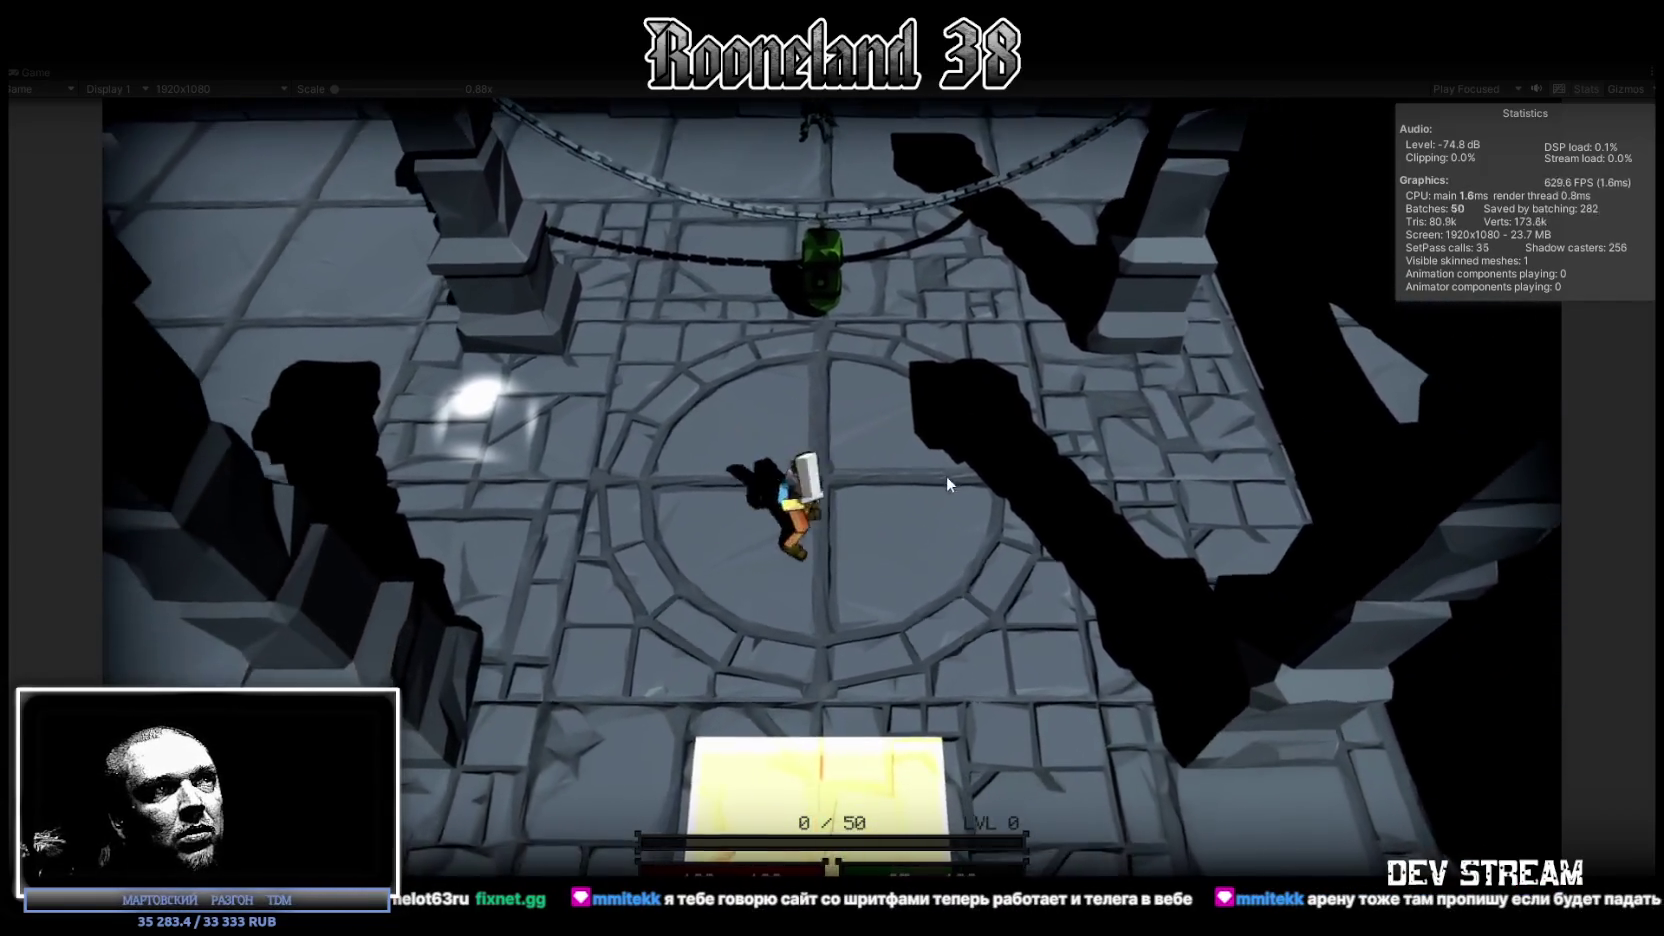
{"action": "key", "text": "w"}
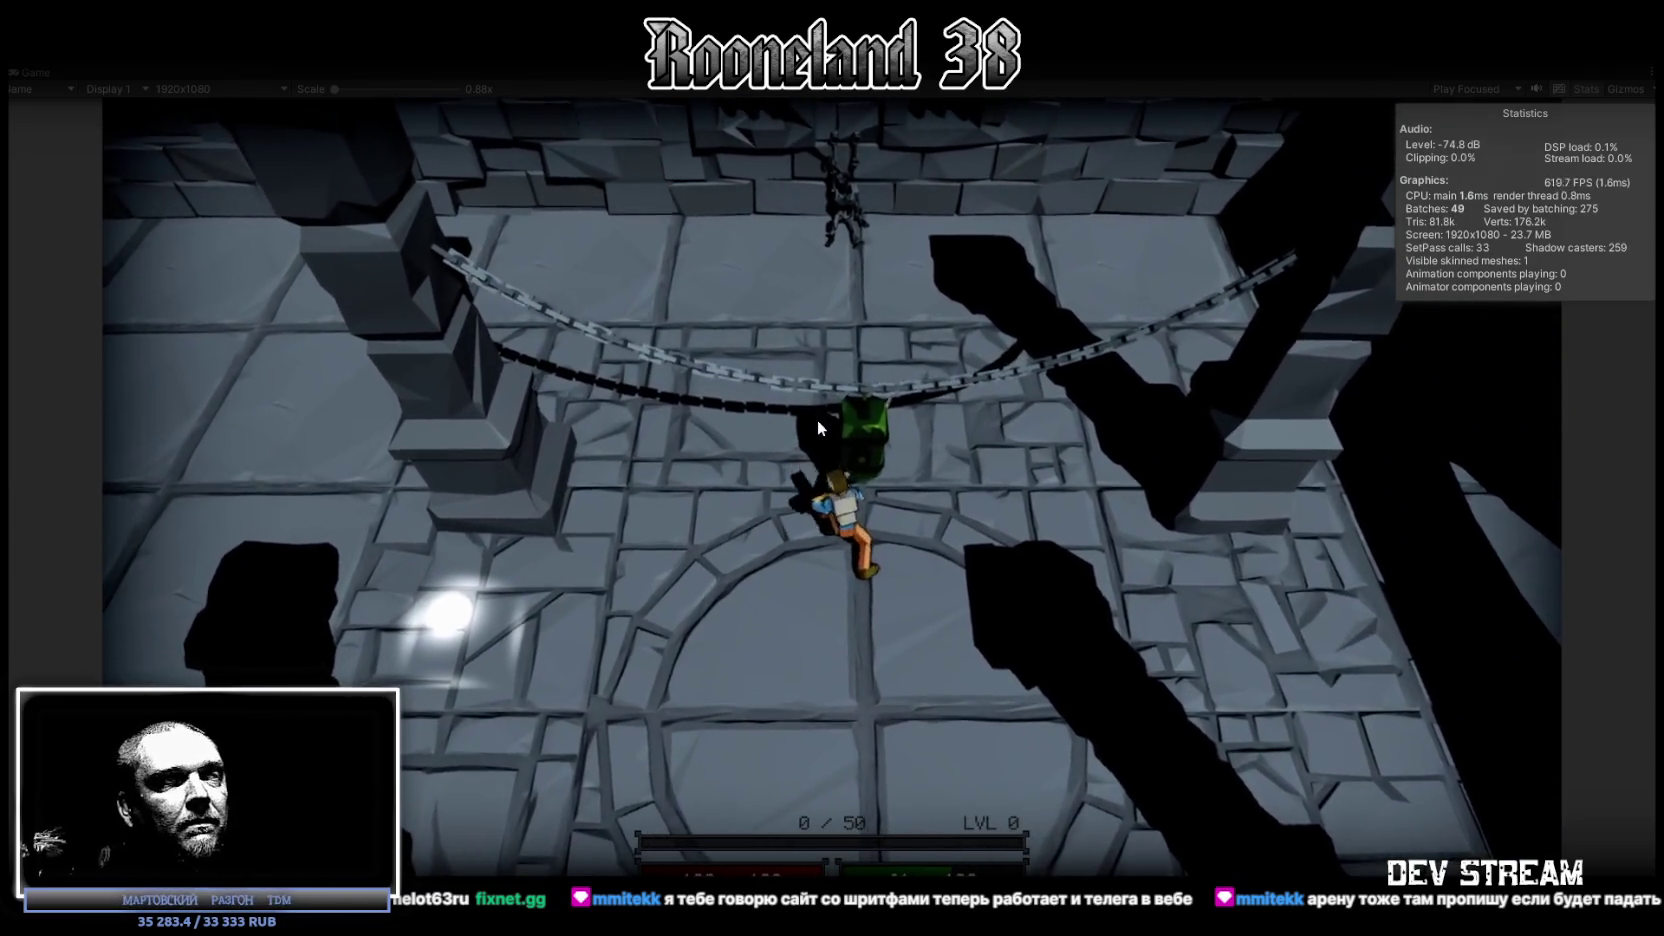
{"action": "left_click", "coordinate": [817, 419]}
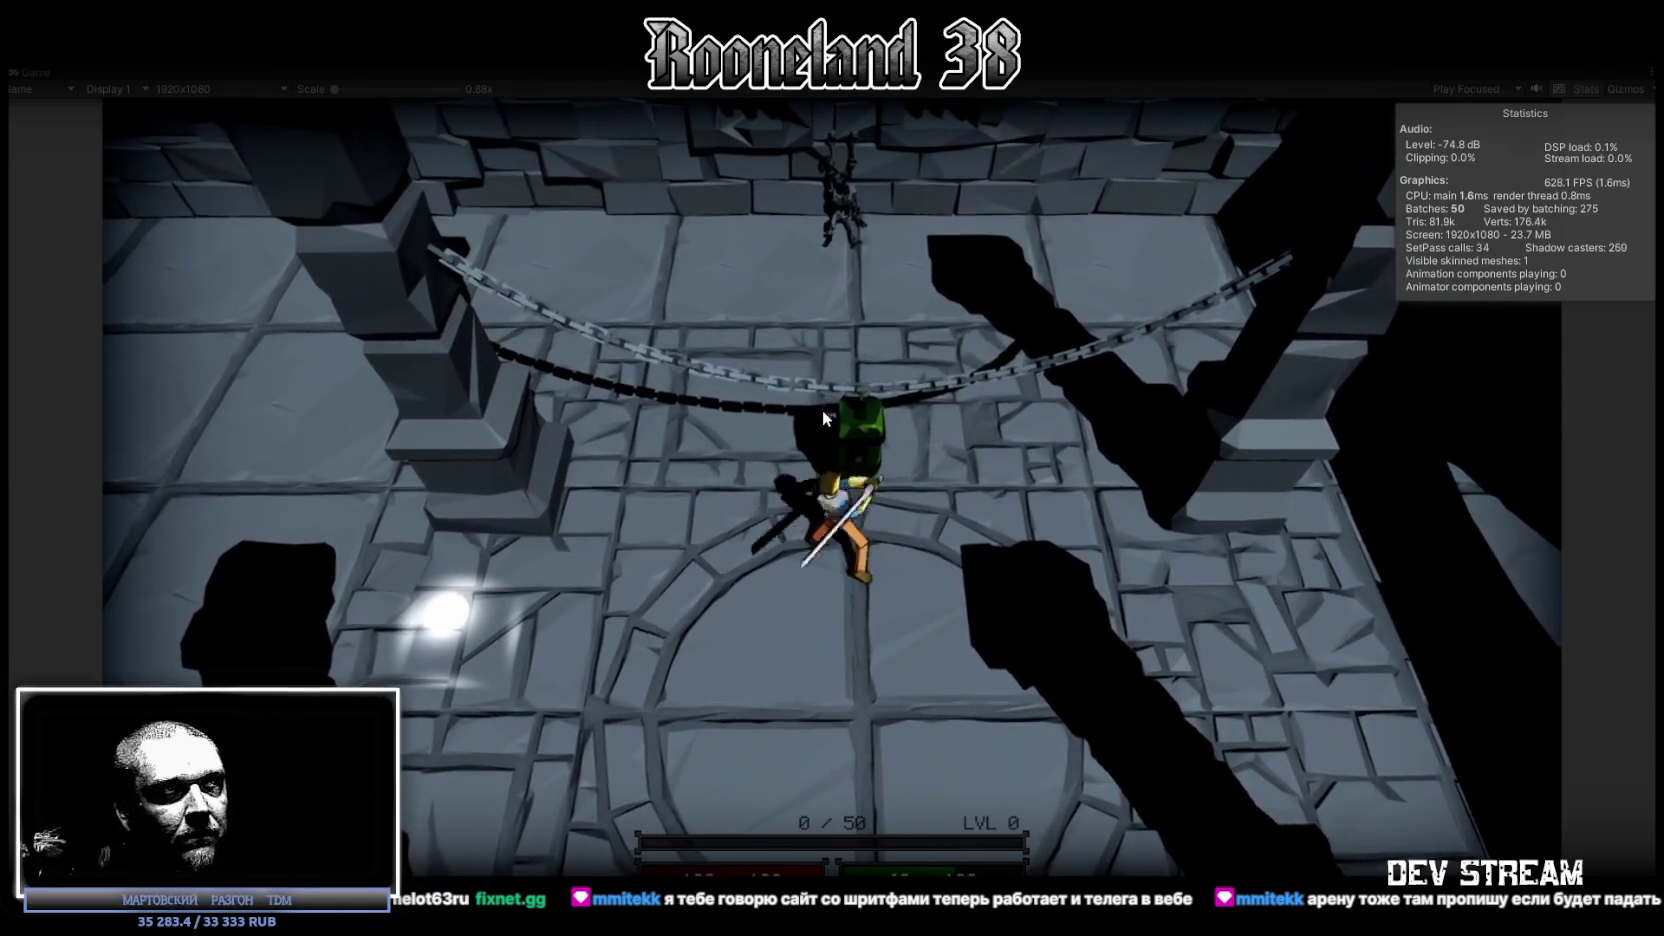
{"action": "key", "text": "s"}
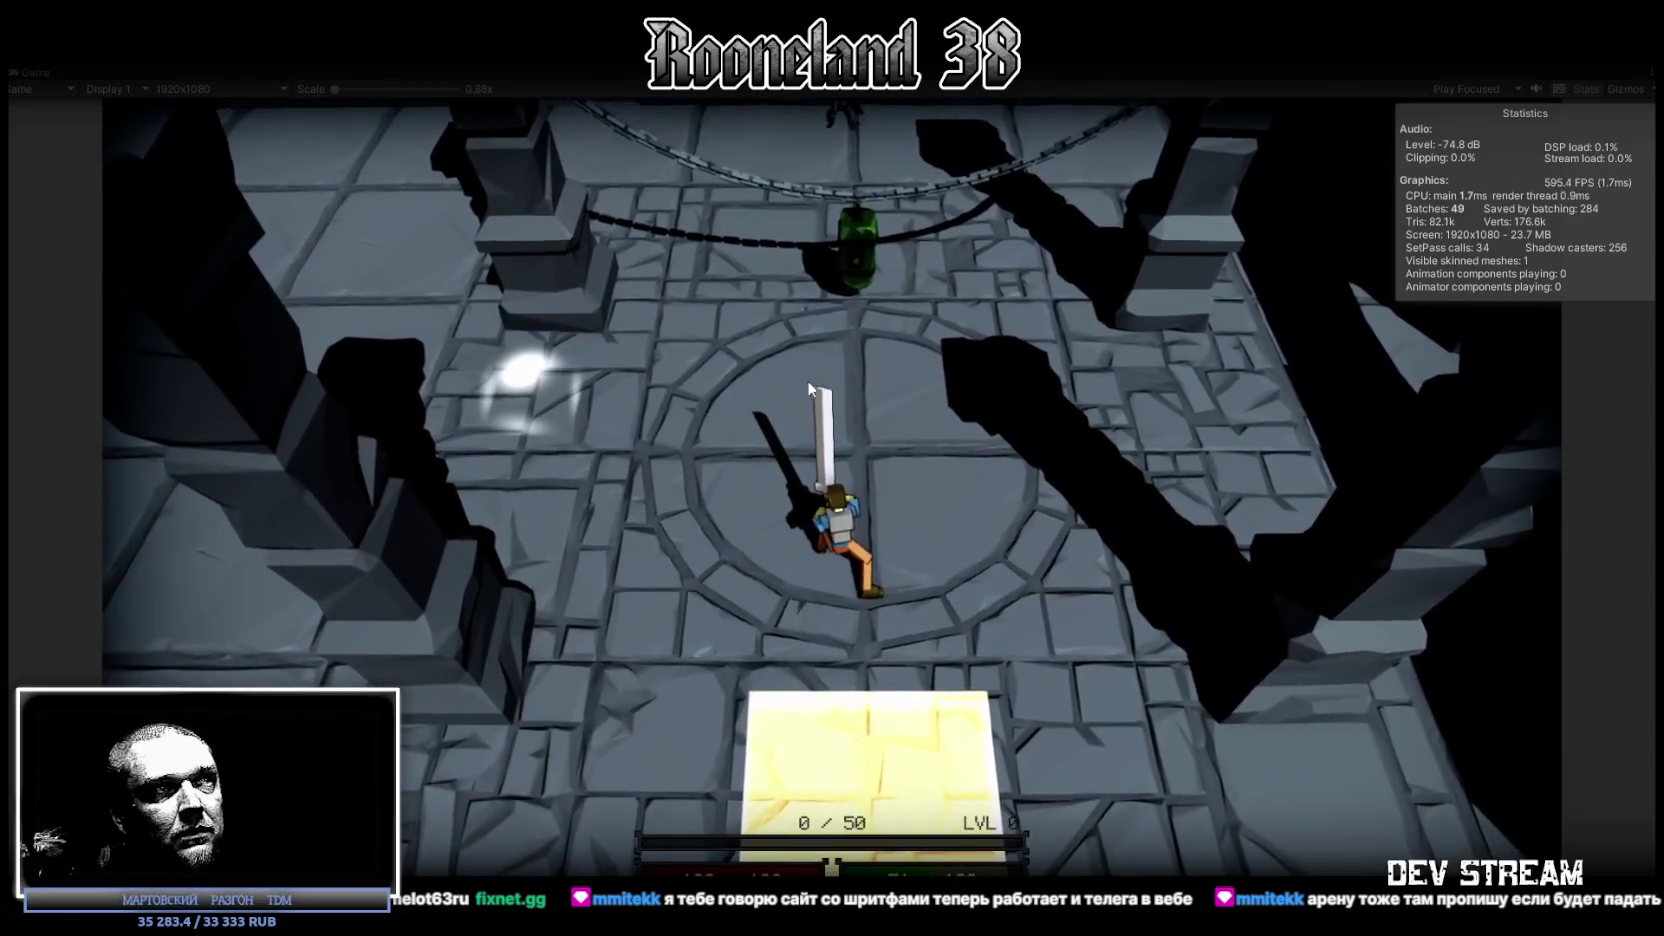
{"action": "key", "text": "s"}
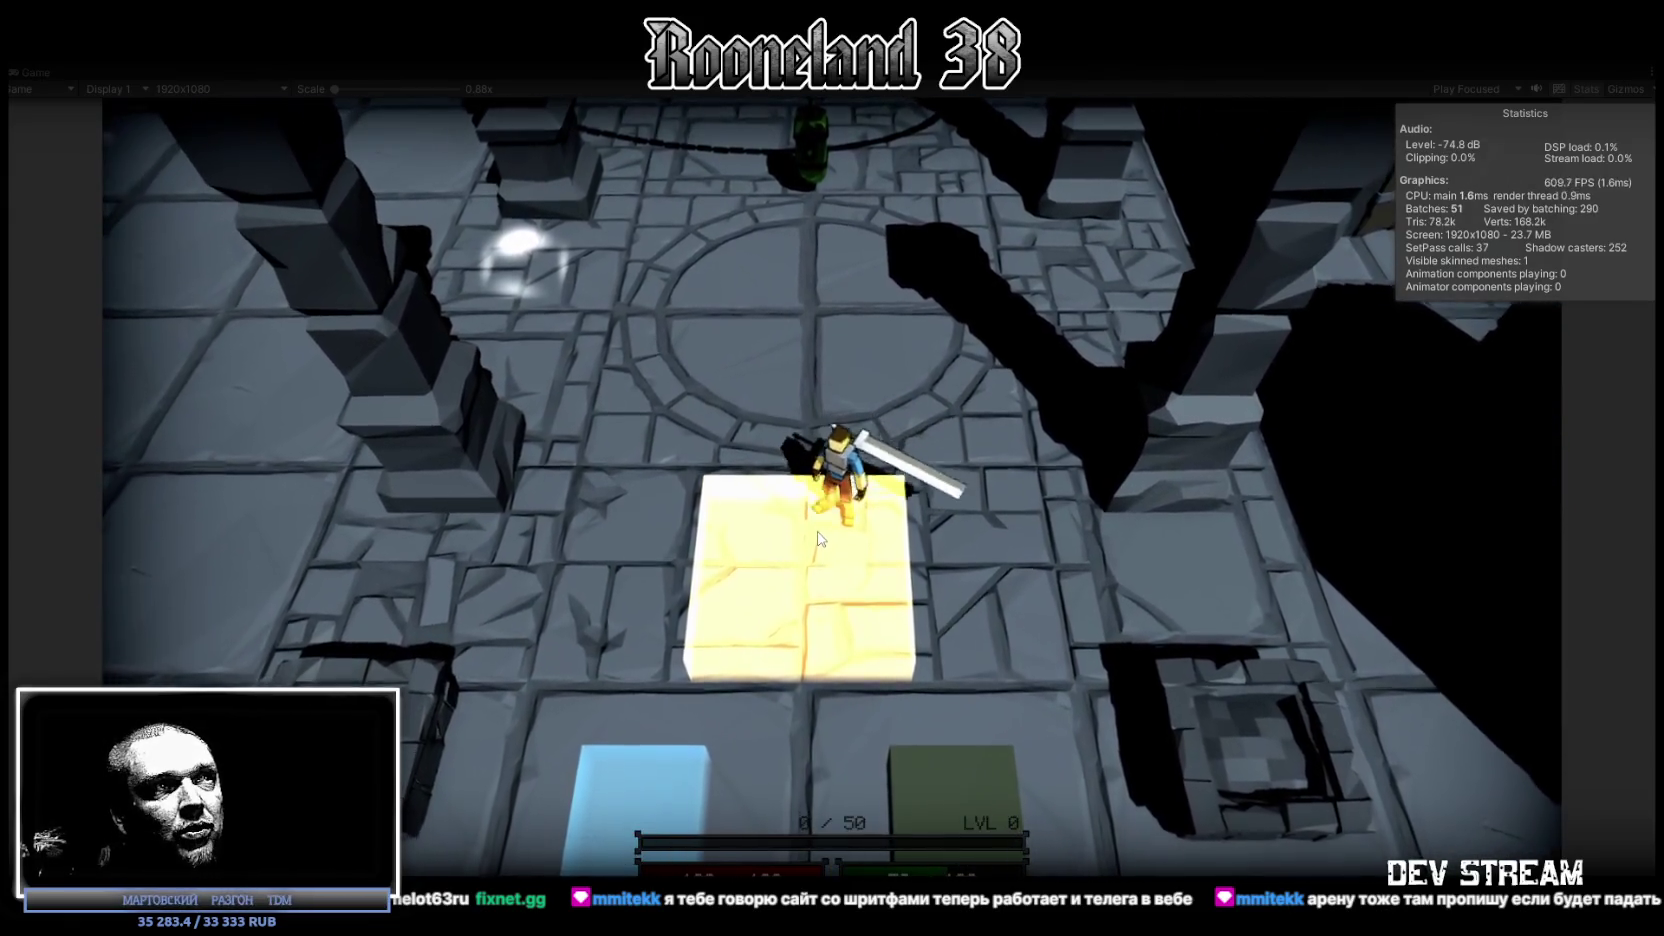
{"action": "key", "text": "s"}
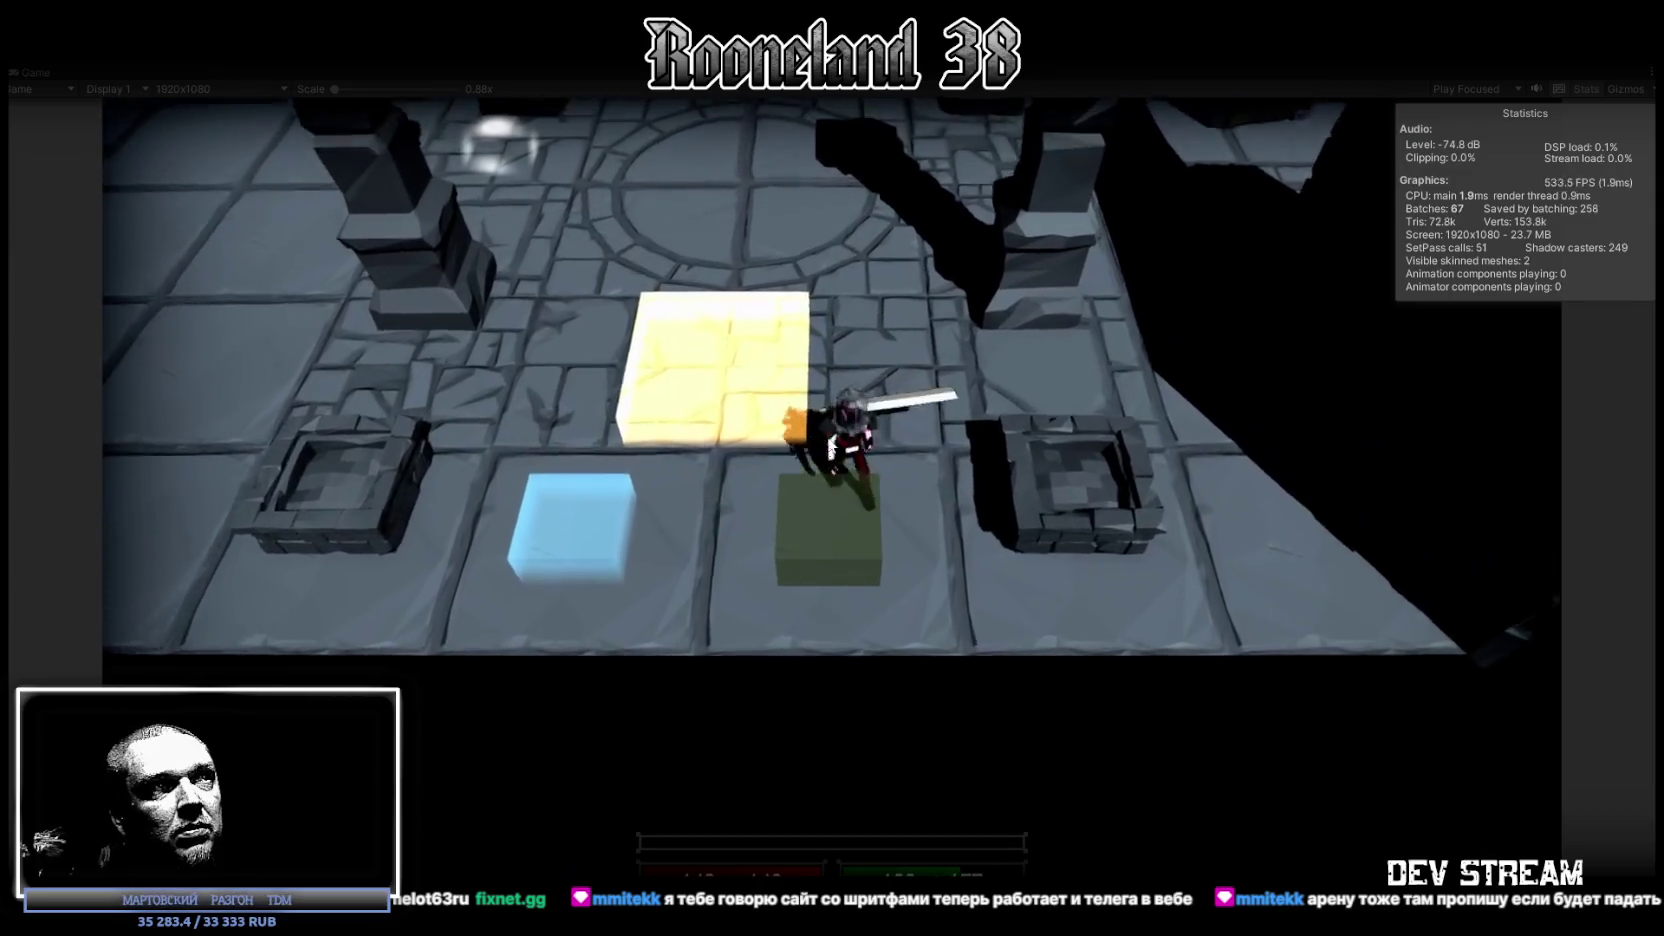
Move the hero around the circular floor and swing the golden scythe at the green target.
{"action": "key", "text": "w"}
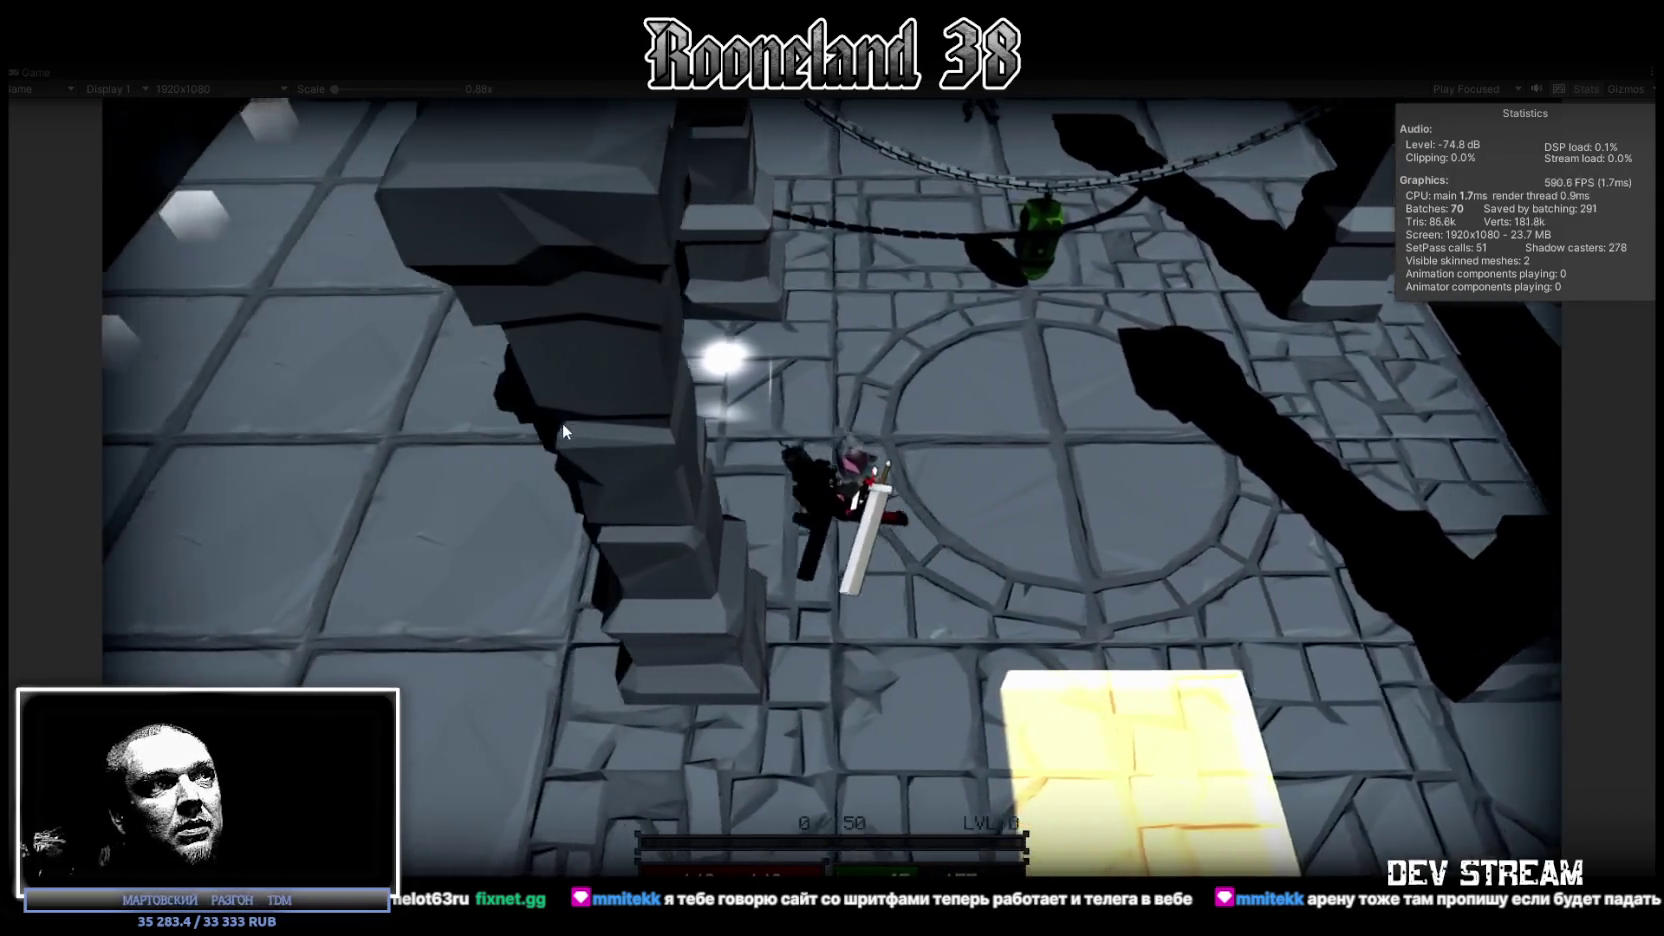
{"action": "key", "text": "a"}
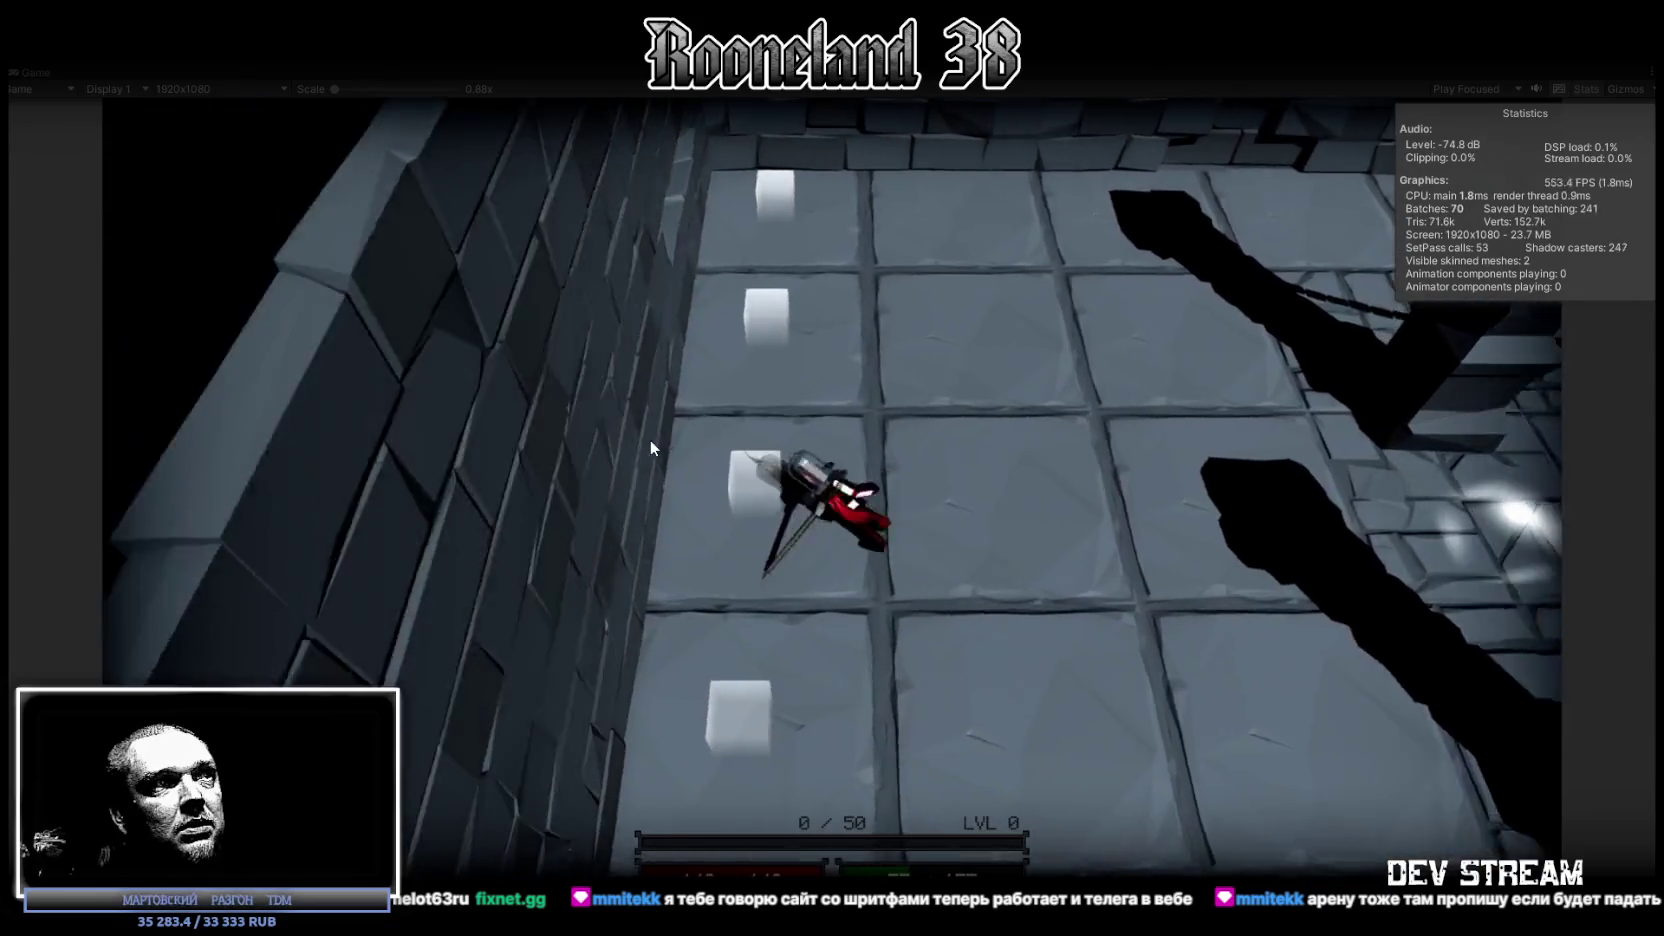
{"action": "key", "text": "d"}
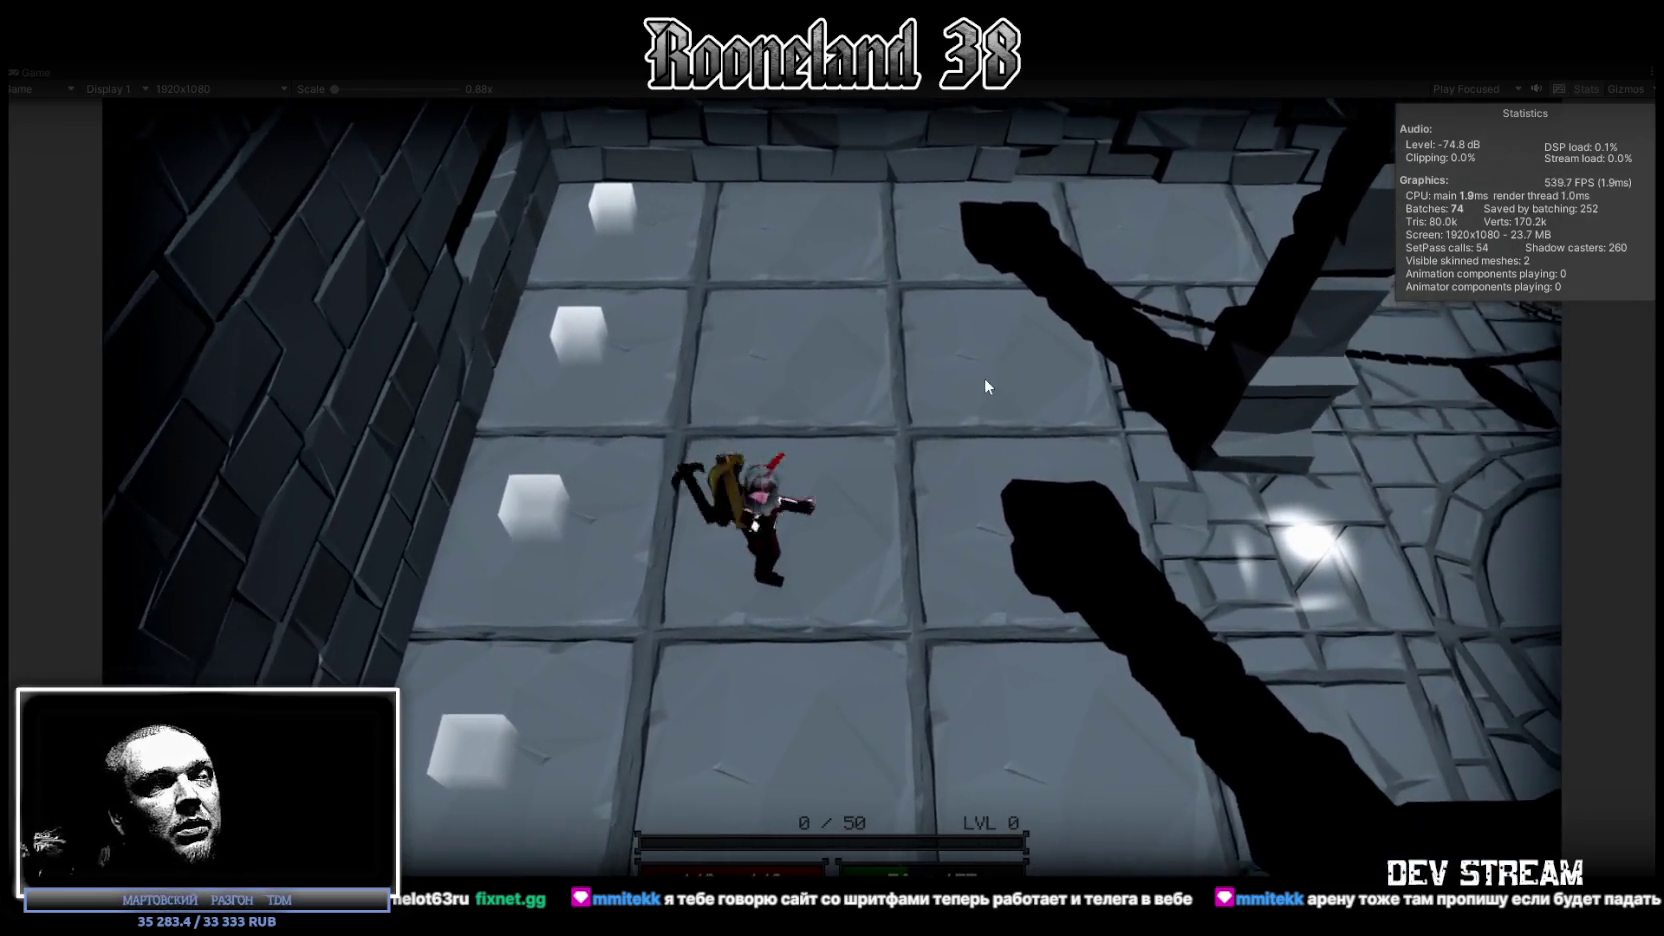
{"action": "key", "text": "d"}
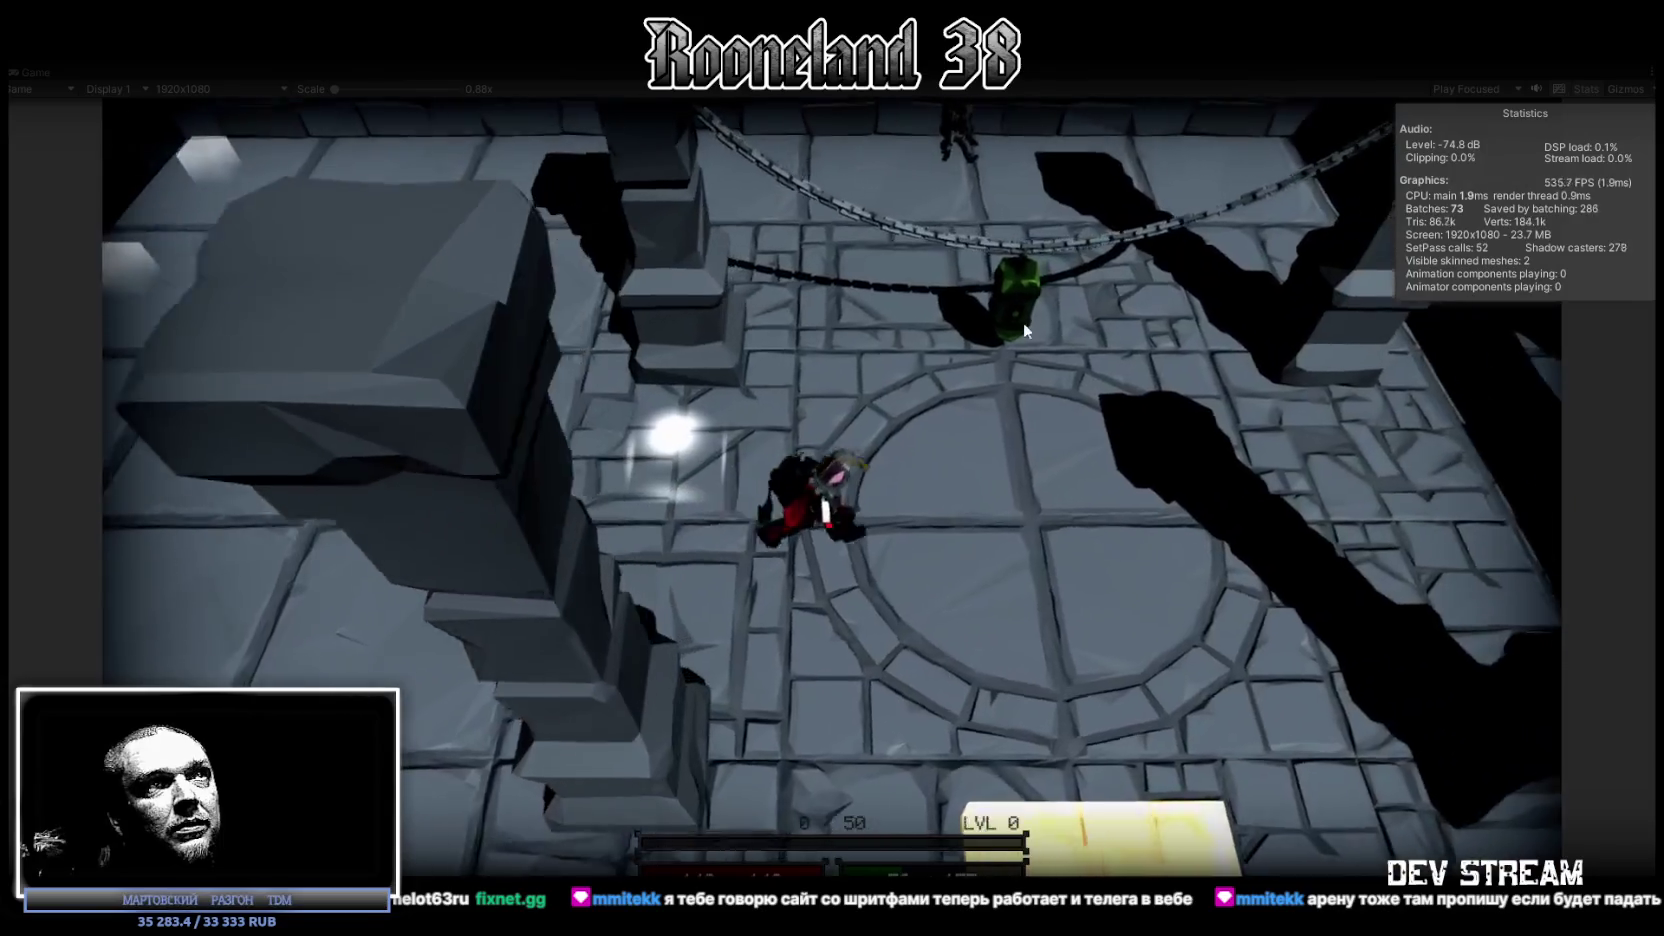
{"action": "key", "text": "d"}
{"action": "left_click", "coordinate": [926, 326]}
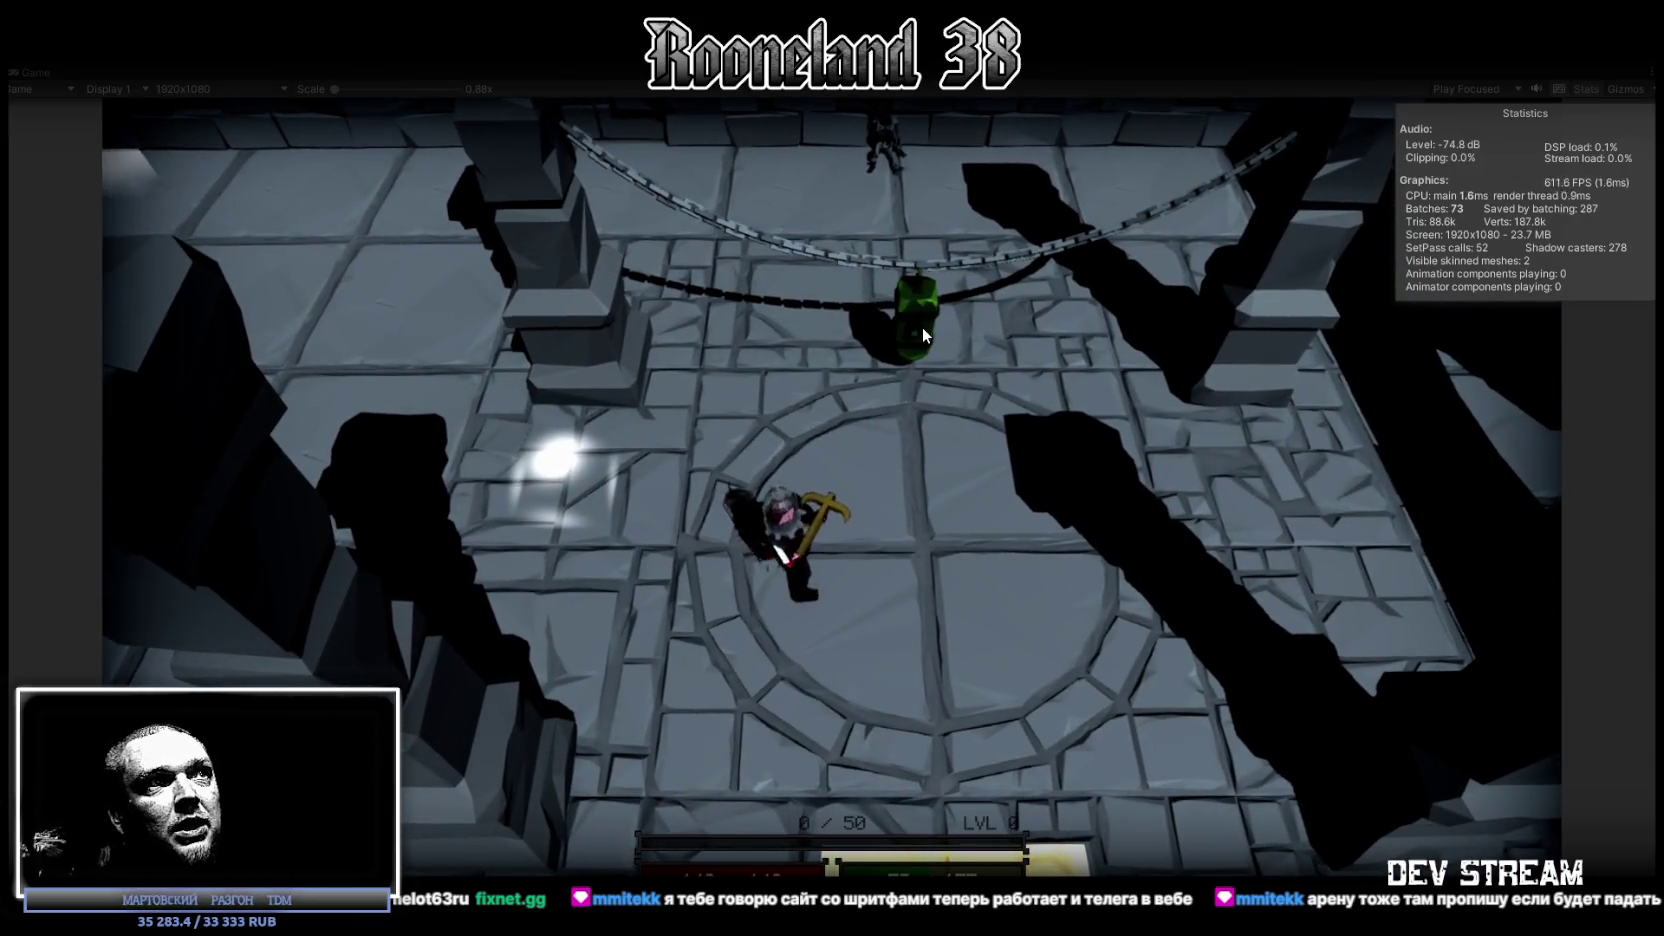
Aim the white beam across the room, sweeping it toward the upper right.
{"action": "key", "text": "d"}
{"action": "key", "text": "d"}
{"action": "mouse_move", "coordinate": [855, 326]}
{"action": "left_mouse_down"}
{"action": "mouse_move", "coordinate": [771, 319]}
{"action": "mouse_move", "coordinate": [1028, 302]}
{"action": "mouse_move", "coordinate": [995, 254]}
{"action": "mouse_move", "coordinate": [352, 506]}
{"action": "mouse_move", "coordinate": [920, 596]}
{"action": "mouse_move", "coordinate": [297, 557]}
{"action": "mouse_move", "coordinate": [539, 261]}
{"action": "mouse_move", "coordinate": [748, 763]}
{"action": "mouse_move", "coordinate": [473, 573]}
{"action": "mouse_move", "coordinate": [401, 335]}
{"action": "mouse_move", "coordinate": [612, 621]}
{"action": "mouse_move", "coordinate": [410, 250]}
{"action": "mouse_move", "coordinate": [665, 165]}
{"action": "mouse_move", "coordinate": [811, 271]}
{"action": "mouse_move", "coordinate": [772, 392]}
{"action": "mouse_move", "coordinate": [780, 362]}
{"action": "mouse_move", "coordinate": [898, 250]}
{"action": "mouse_move", "coordinate": [908, 288]}
{"action": "mouse_move", "coordinate": [891, 216]}
{"action": "mouse_move", "coordinate": [1059, 479]}
{"action": "mouse_move", "coordinate": [1051, 235]}
{"action": "mouse_move", "coordinate": [1129, 331]}
{"action": "mouse_move", "coordinate": [98, 397]}
{"action": "left_mouse_up"}
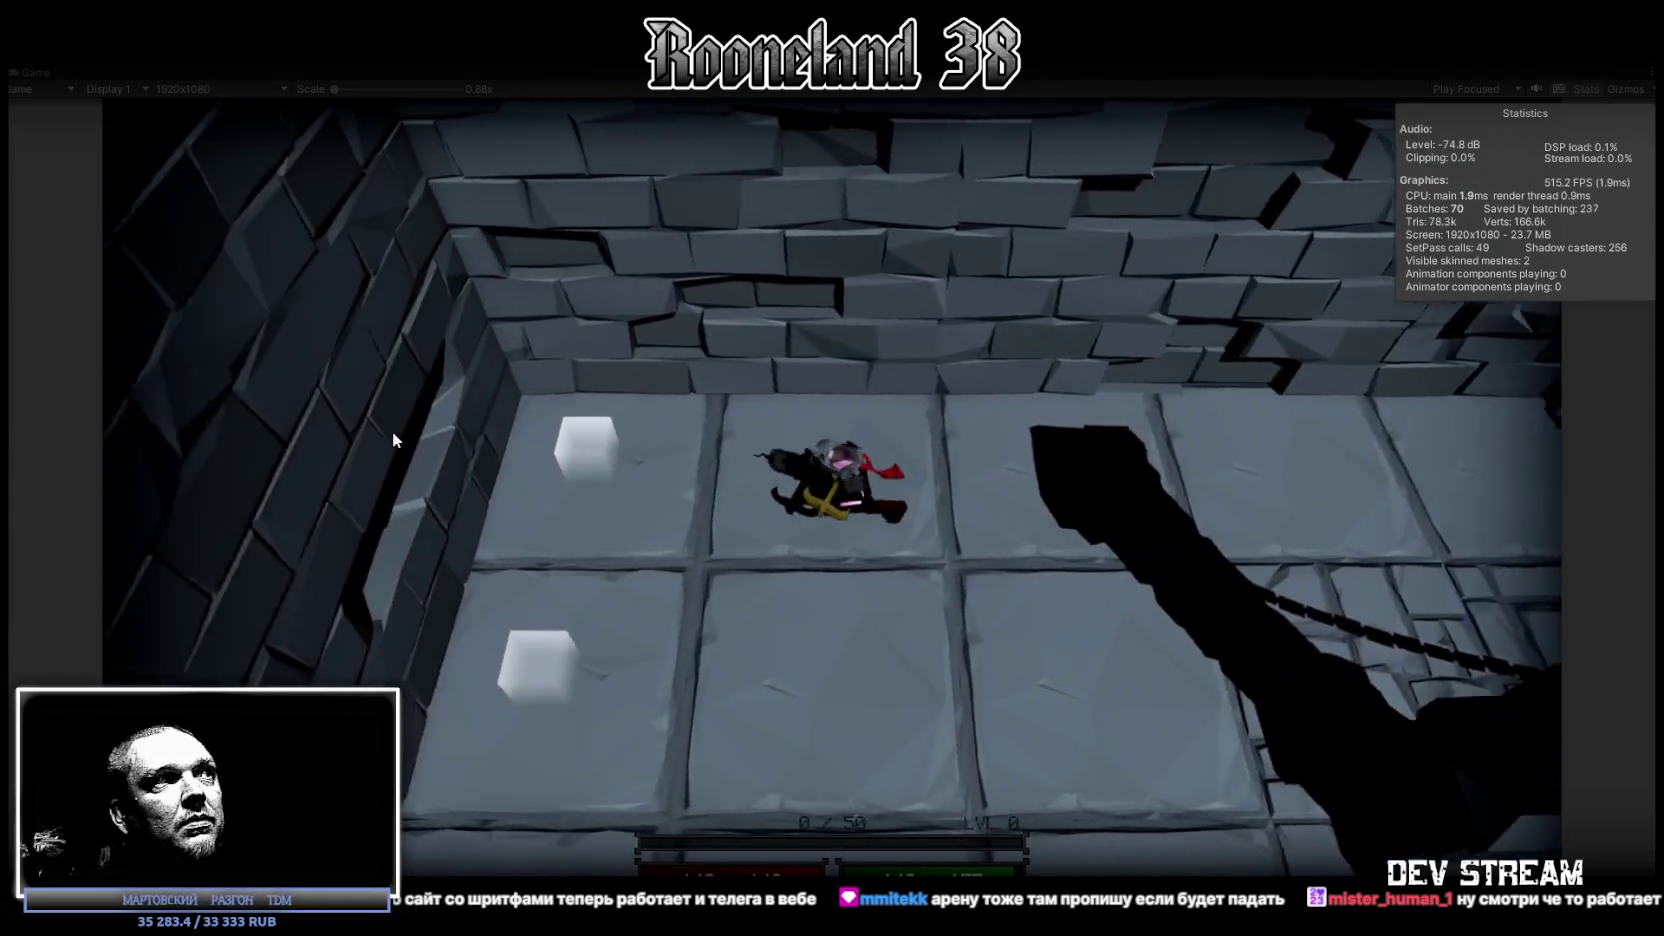
{"action": "mouse_move", "coordinate": [393, 433]}
{"action": "left_mouse_down"}
{"action": "mouse_move", "coordinate": [569, 497]}
{"action": "mouse_move", "coordinate": [400, 248]}
{"action": "mouse_move", "coordinate": [397, 377]}
{"action": "mouse_move", "coordinate": [562, 578]}
{"action": "mouse_move", "coordinate": [587, 412]}
{"action": "mouse_move", "coordinate": [1262, 514]}
{"action": "mouse_move", "coordinate": [1208, 515]}
{"action": "mouse_move", "coordinate": [1403, 417]}
{"action": "mouse_move", "coordinate": [1414, 451]}
{"action": "mouse_move", "coordinate": [1398, 445]}
{"action": "mouse_move", "coordinate": [1412, 438]}
{"action": "mouse_move", "coordinate": [1388, 292]}
{"action": "mouse_move", "coordinate": [1358, 374]}
{"action": "mouse_move", "coordinate": [1398, 598]}
{"action": "mouse_move", "coordinate": [1243, 312]}
{"action": "mouse_move", "coordinate": [1172, 440]}
{"action": "left_mouse_up"}
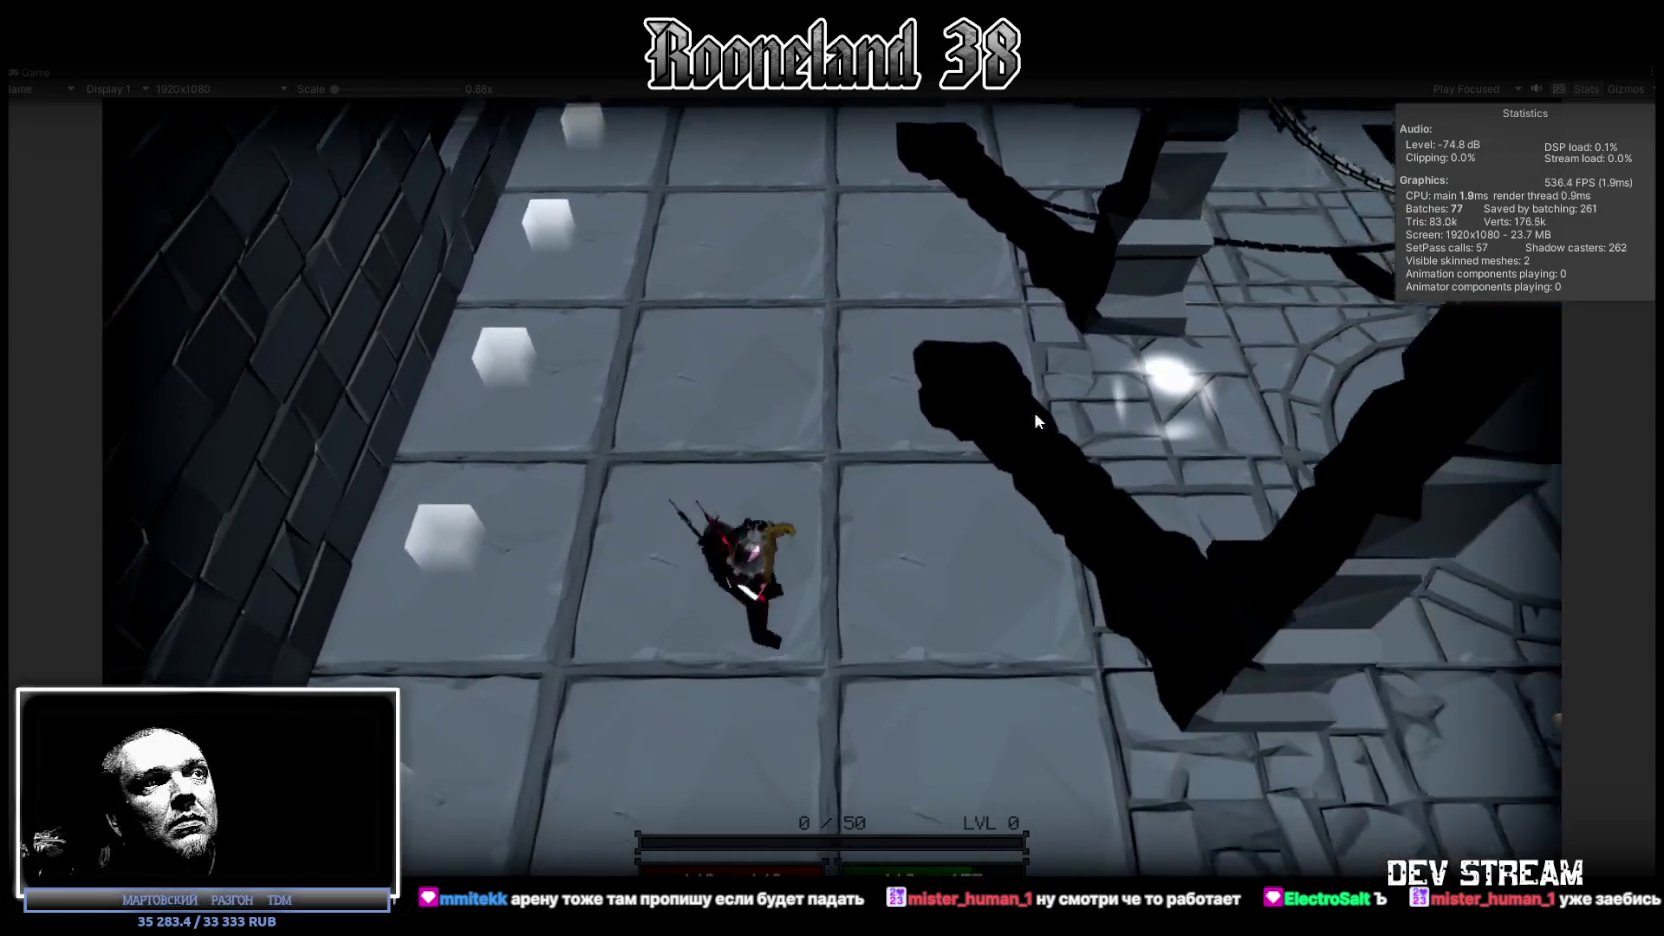
{"action": "mouse_move", "coordinate": [1034, 412]}
{"action": "left_mouse_down"}
{"action": "mouse_move", "coordinate": [1112, 202]}
{"action": "mouse_move", "coordinate": [1086, 134]}
{"action": "mouse_move", "coordinate": [1117, 143]}
{"action": "mouse_move", "coordinate": [1326, 353]}
{"action": "mouse_move", "coordinate": [1340, 415]}
{"action": "left_mouse_up"}
Walk onto the glowing yellow tile, then up toward the chains and circular chamber.
{"action": "key", "text": "d"}
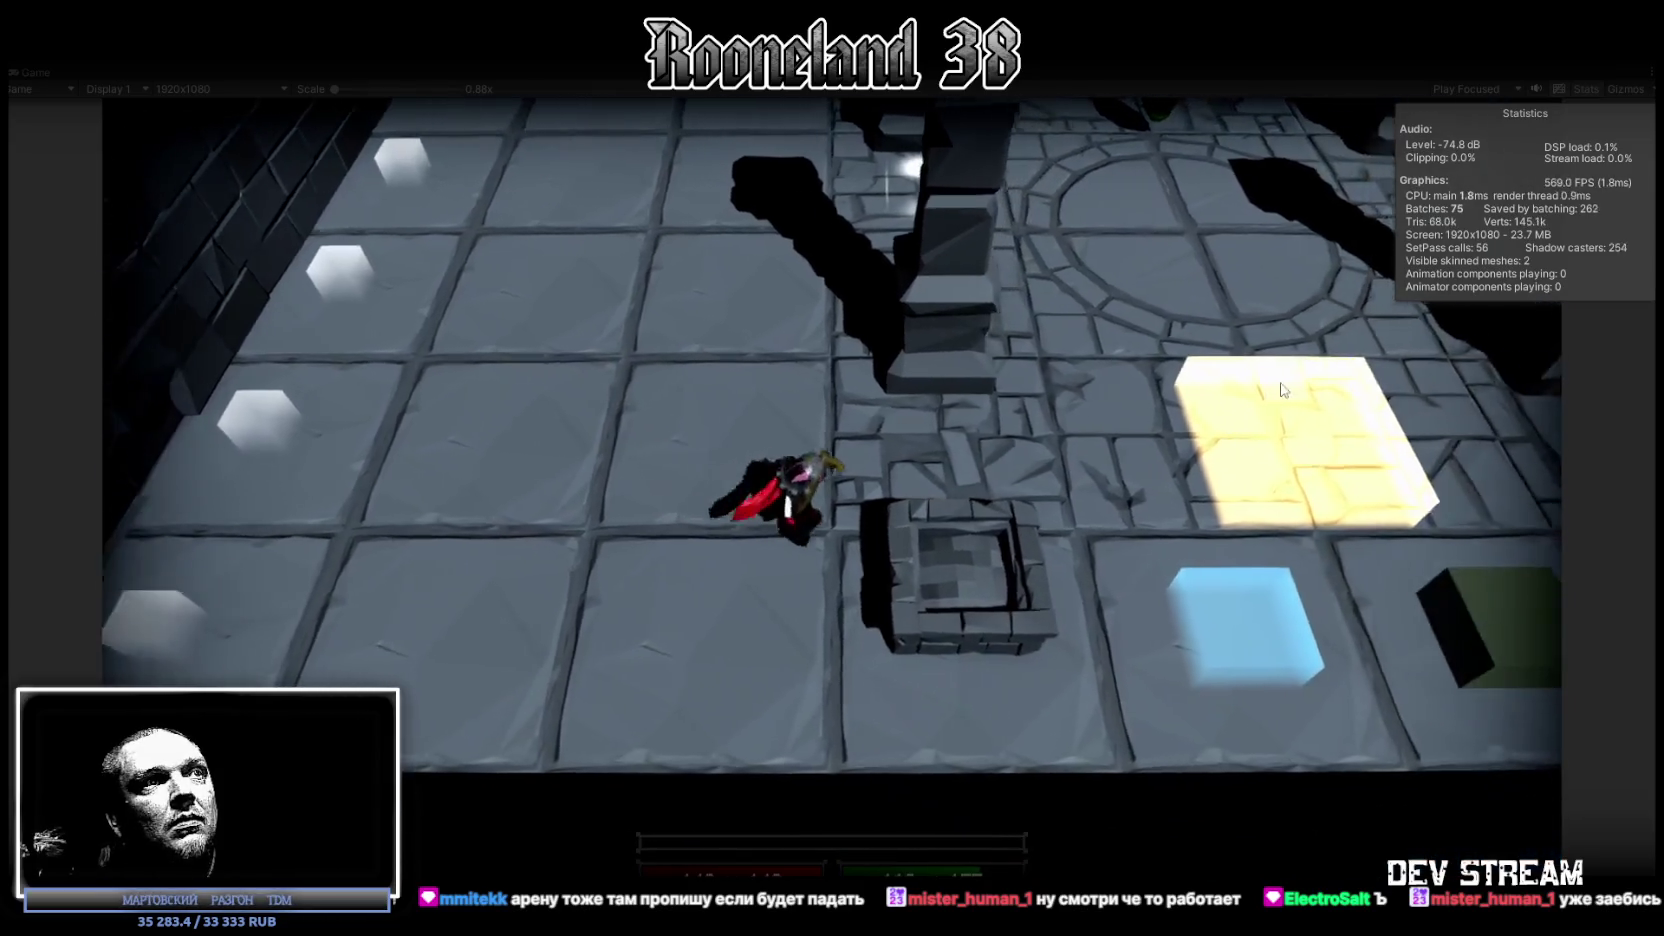
{"action": "key", "text": "s"}
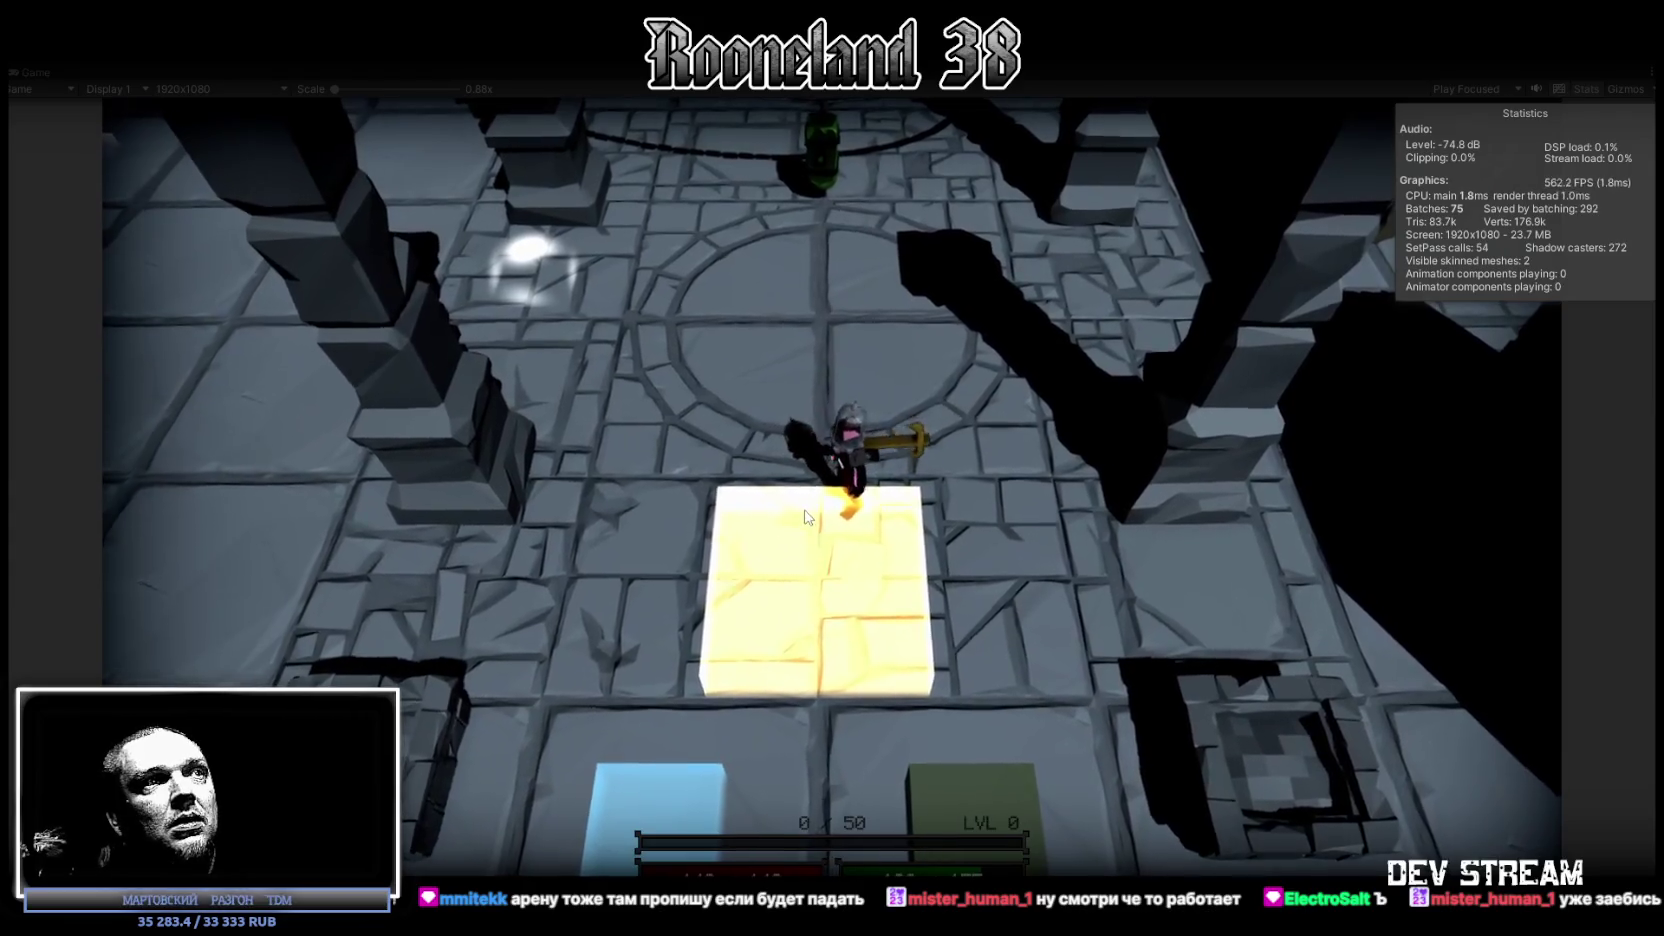
{"action": "key", "text": "a"}
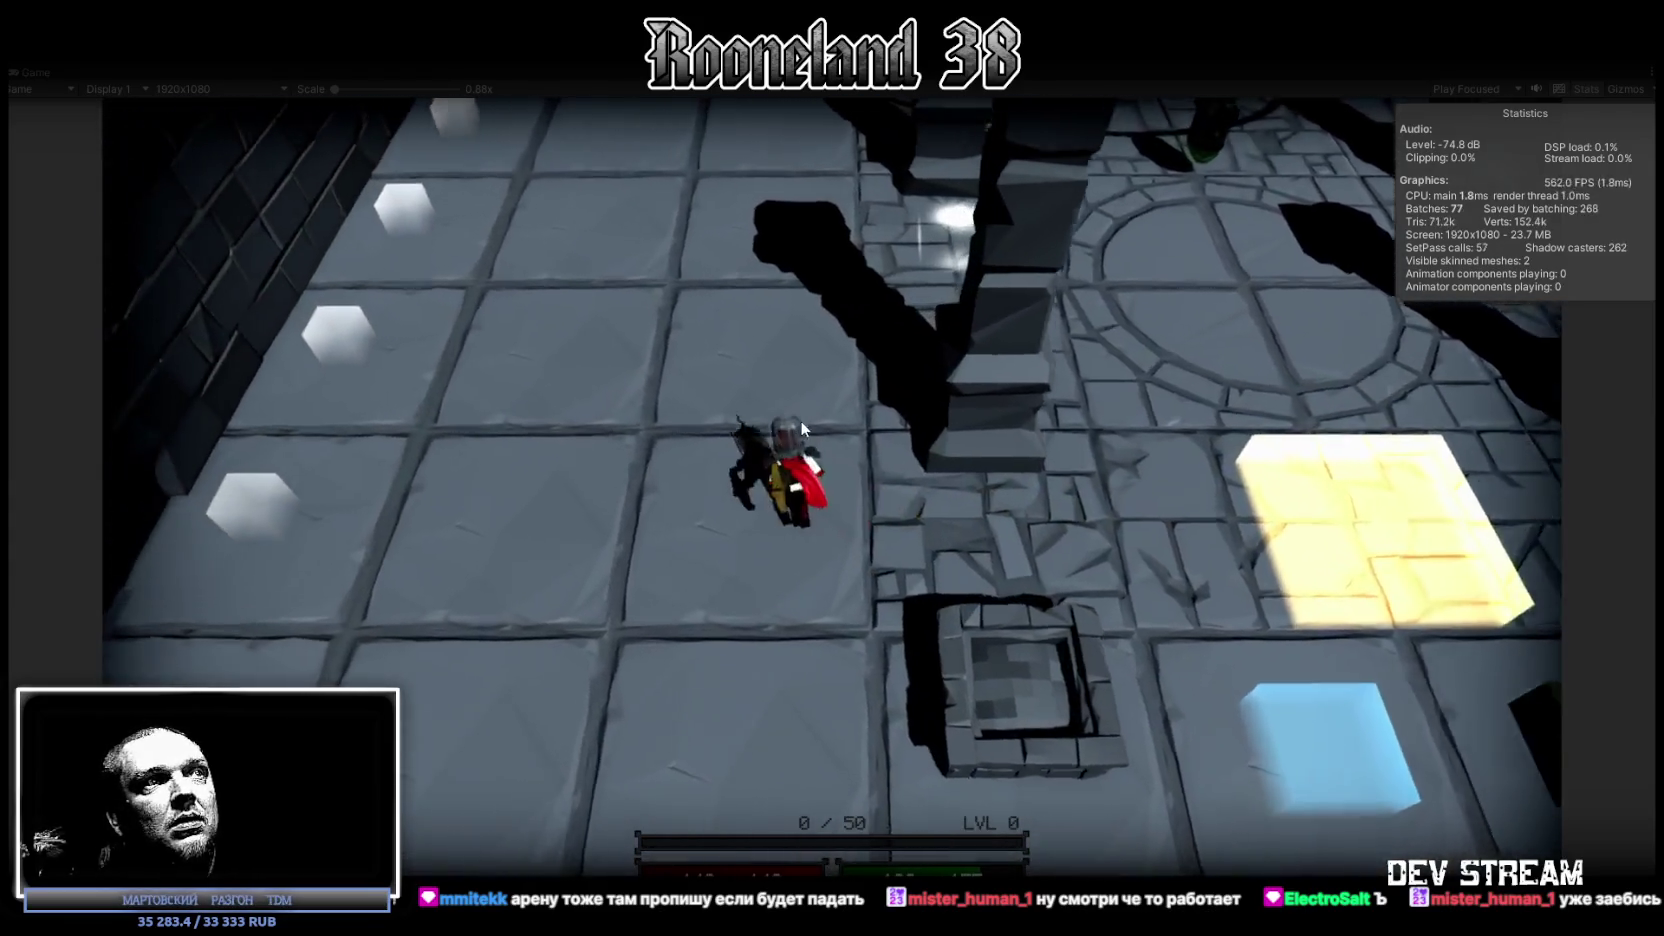
{"action": "key", "text": "w"}
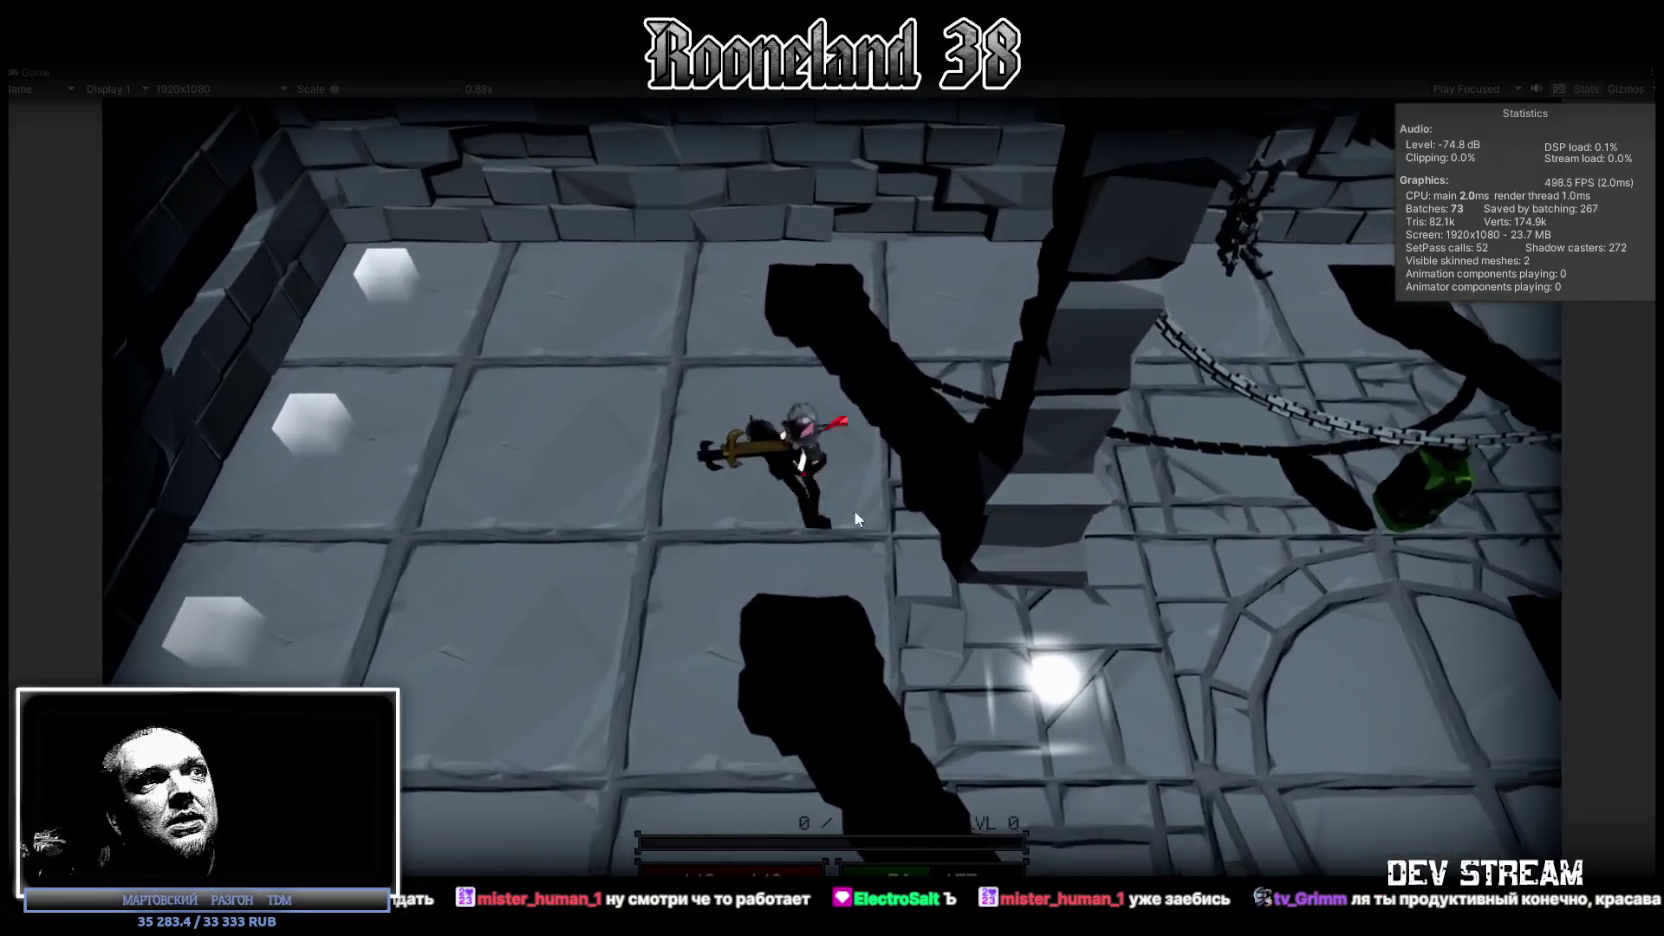
{"action": "key", "text": "w"}
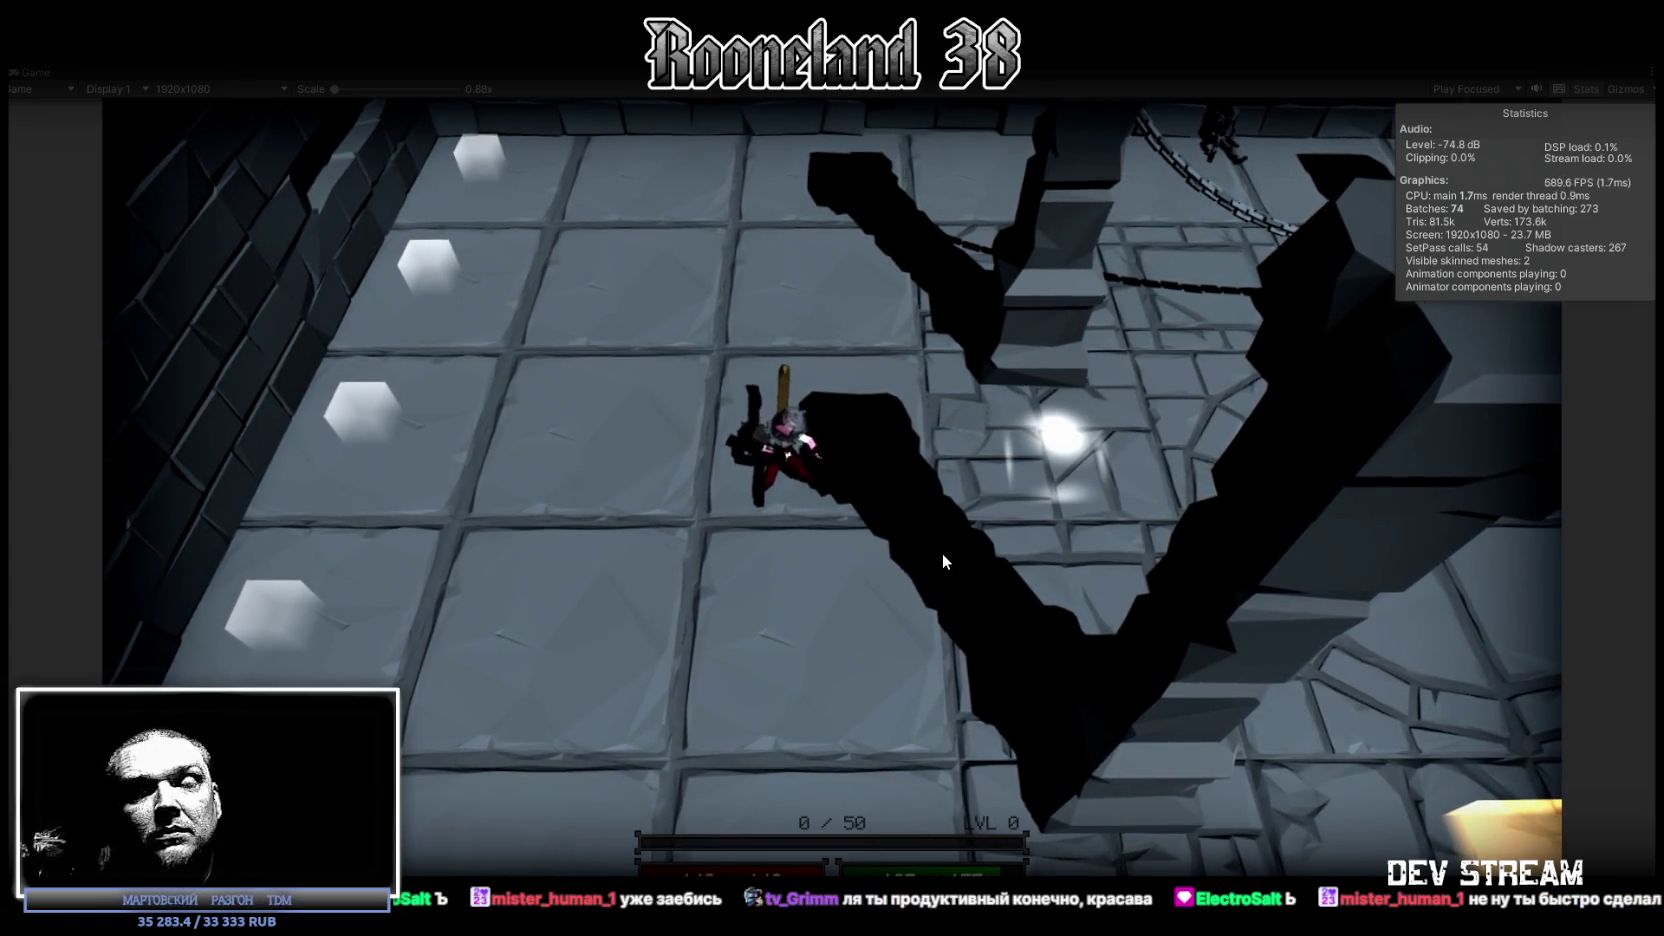
{"action": "key", "text": "s"}
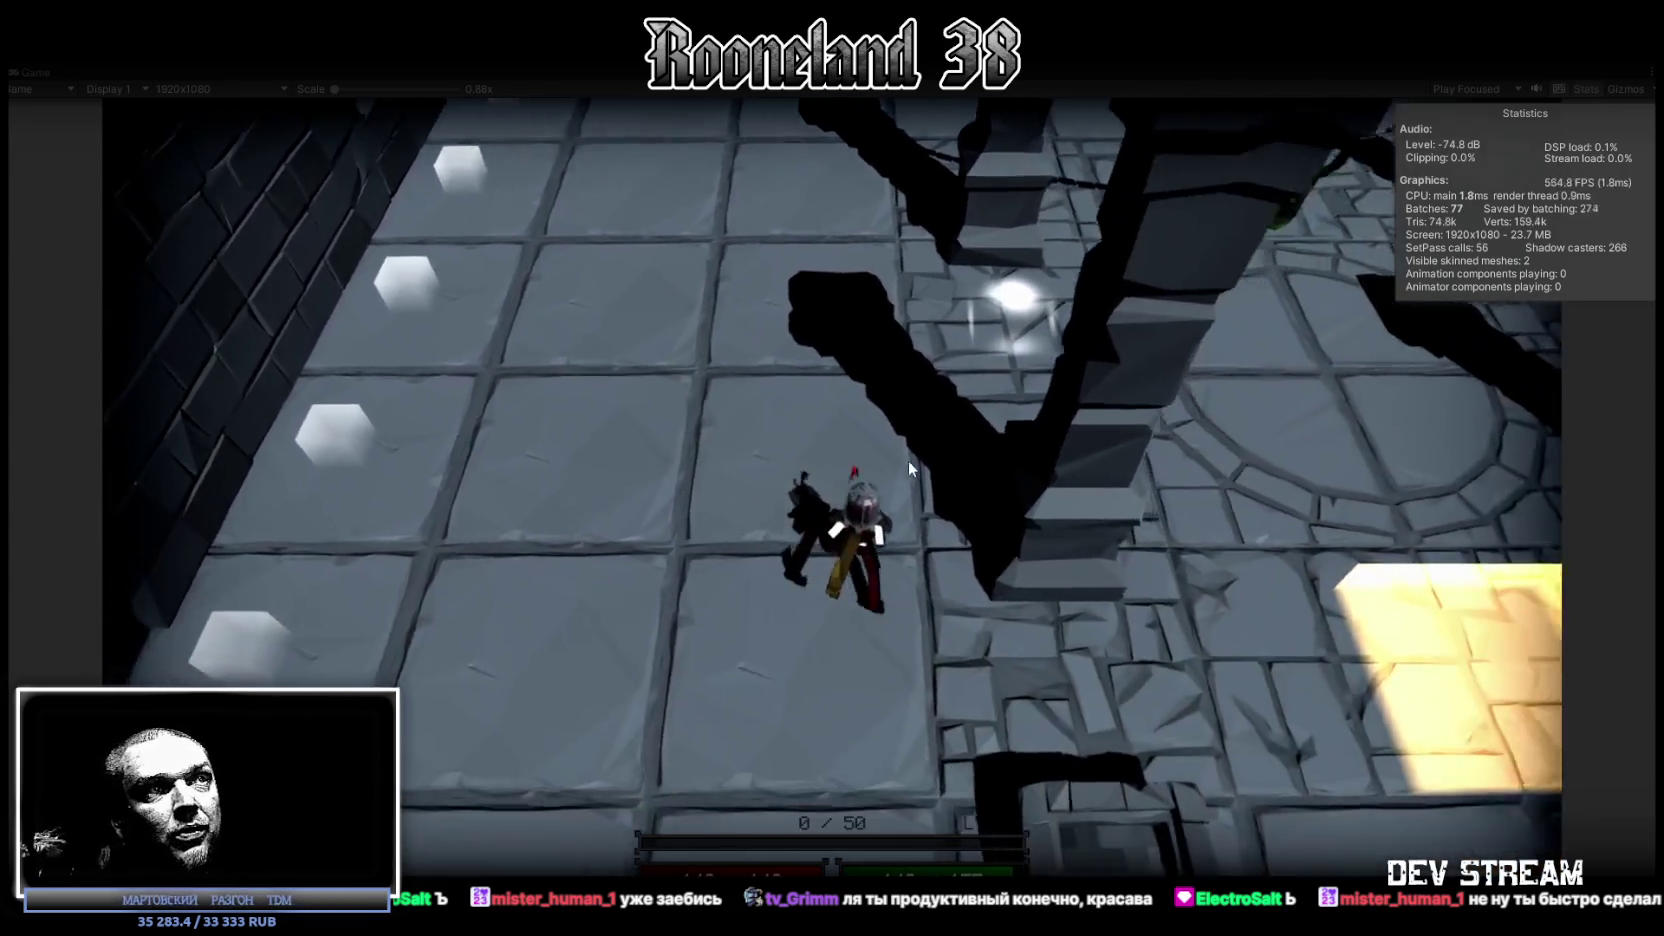
{"action": "key", "text": "w"}
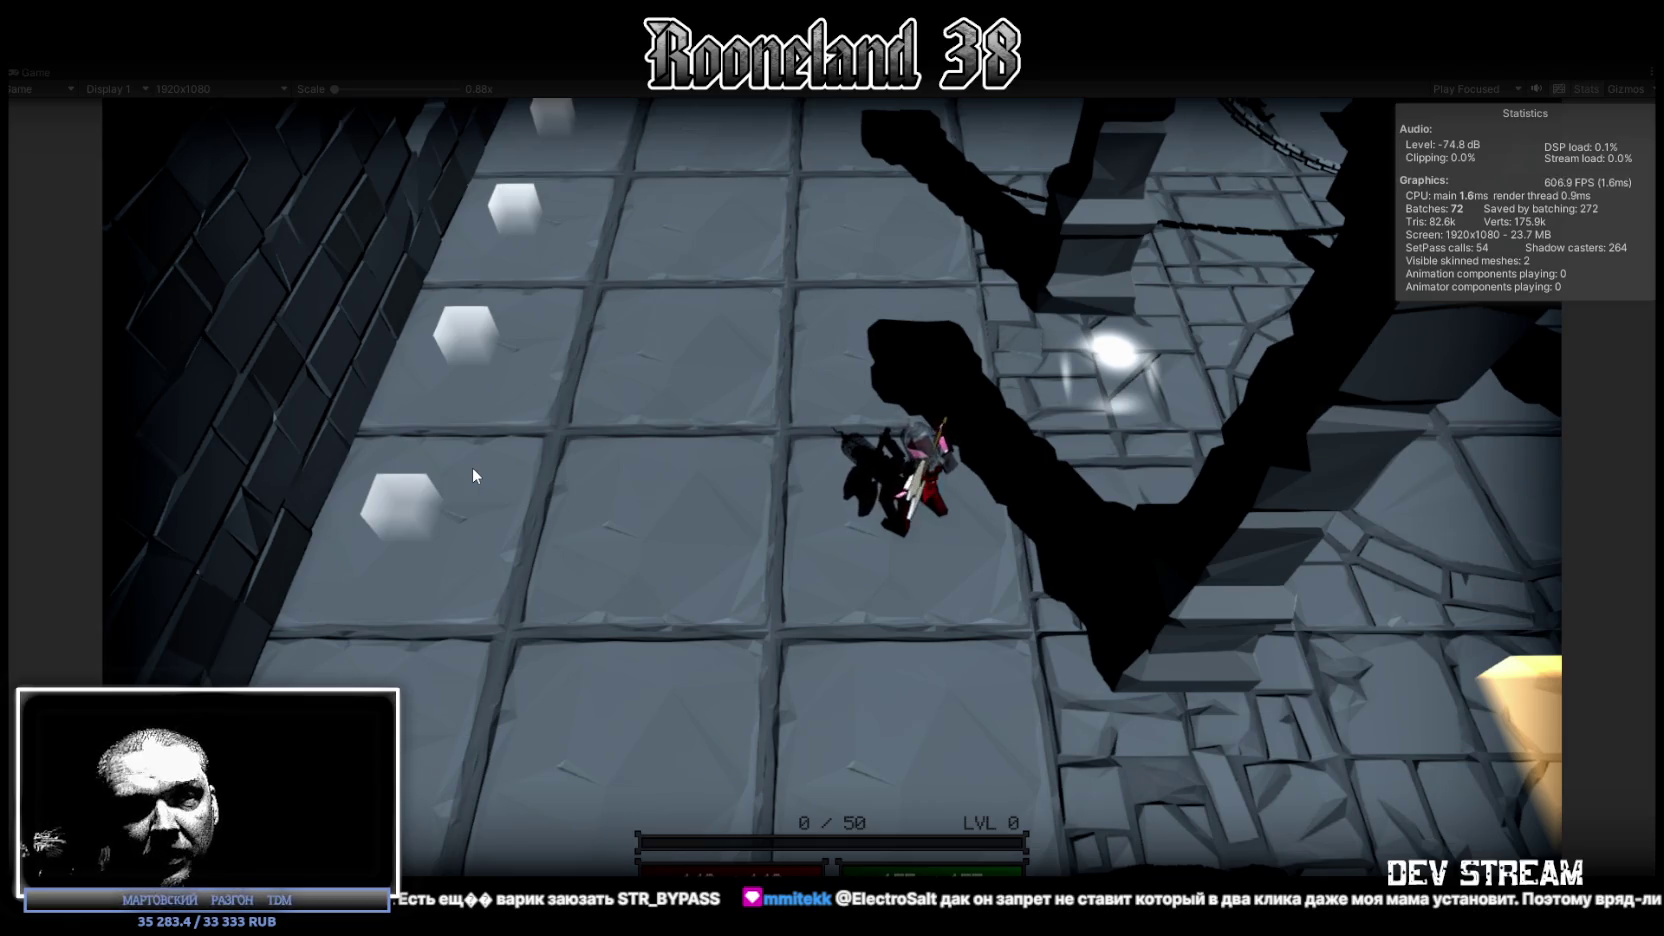
{"action": "key", "text": "w"}
{"action": "key", "text": "d"}
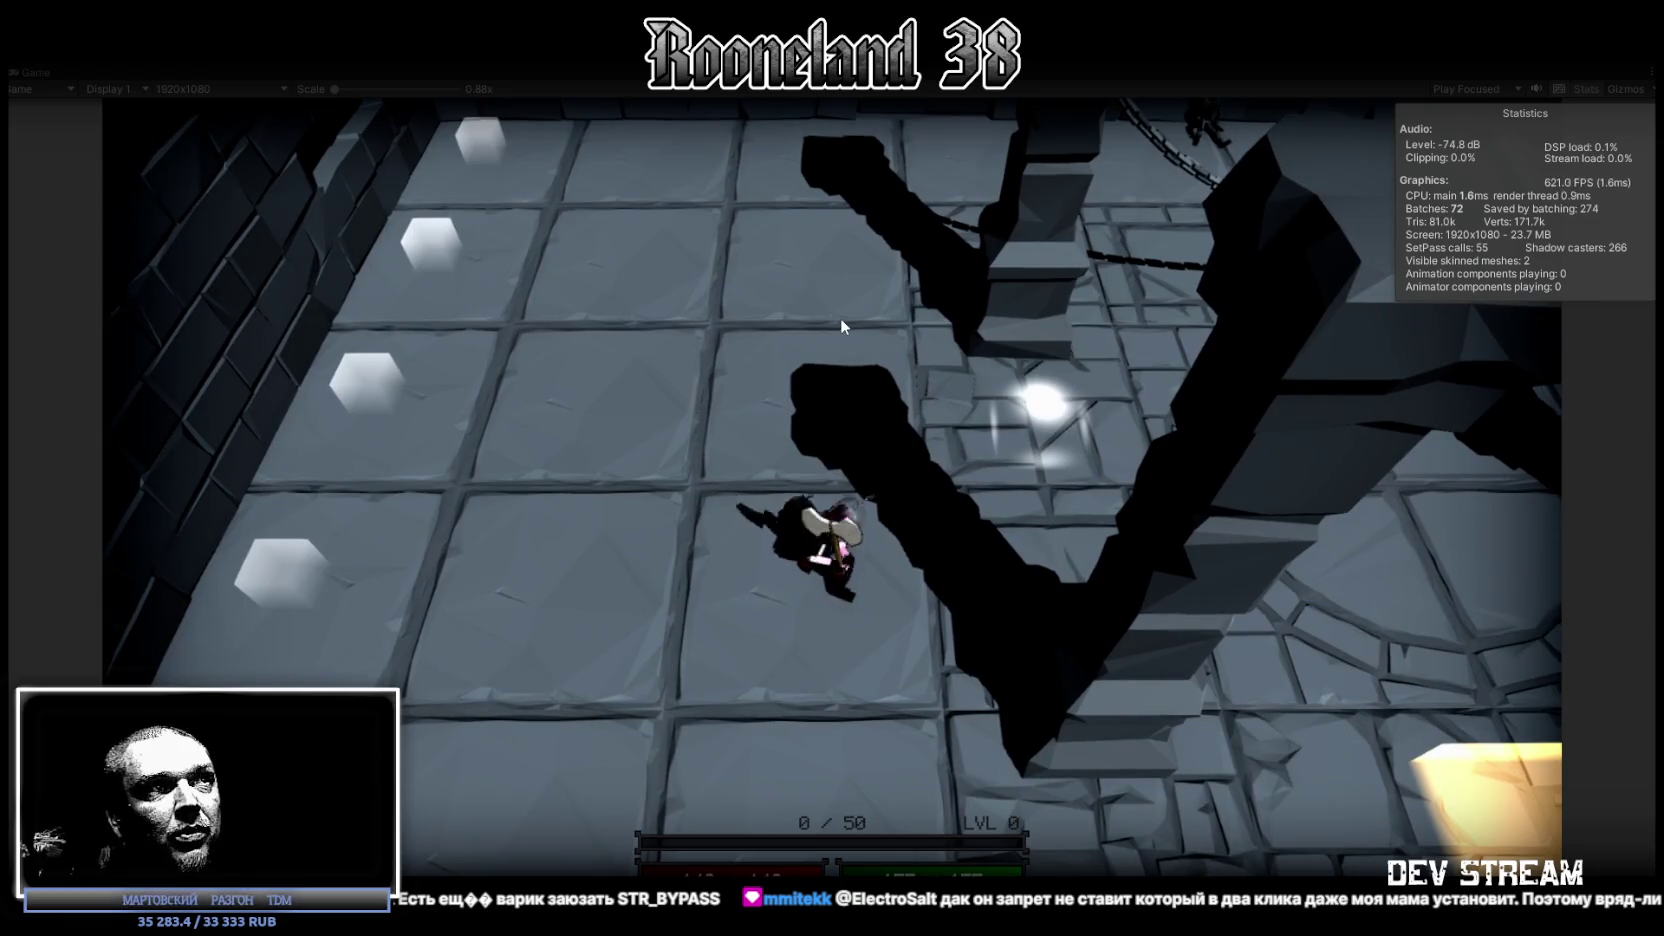
Walk the hero diagonally around the dungeon floor, then un-maximize the Game view.
{"action": "key", "text": "w"}
{"action": "key", "text": "a"}
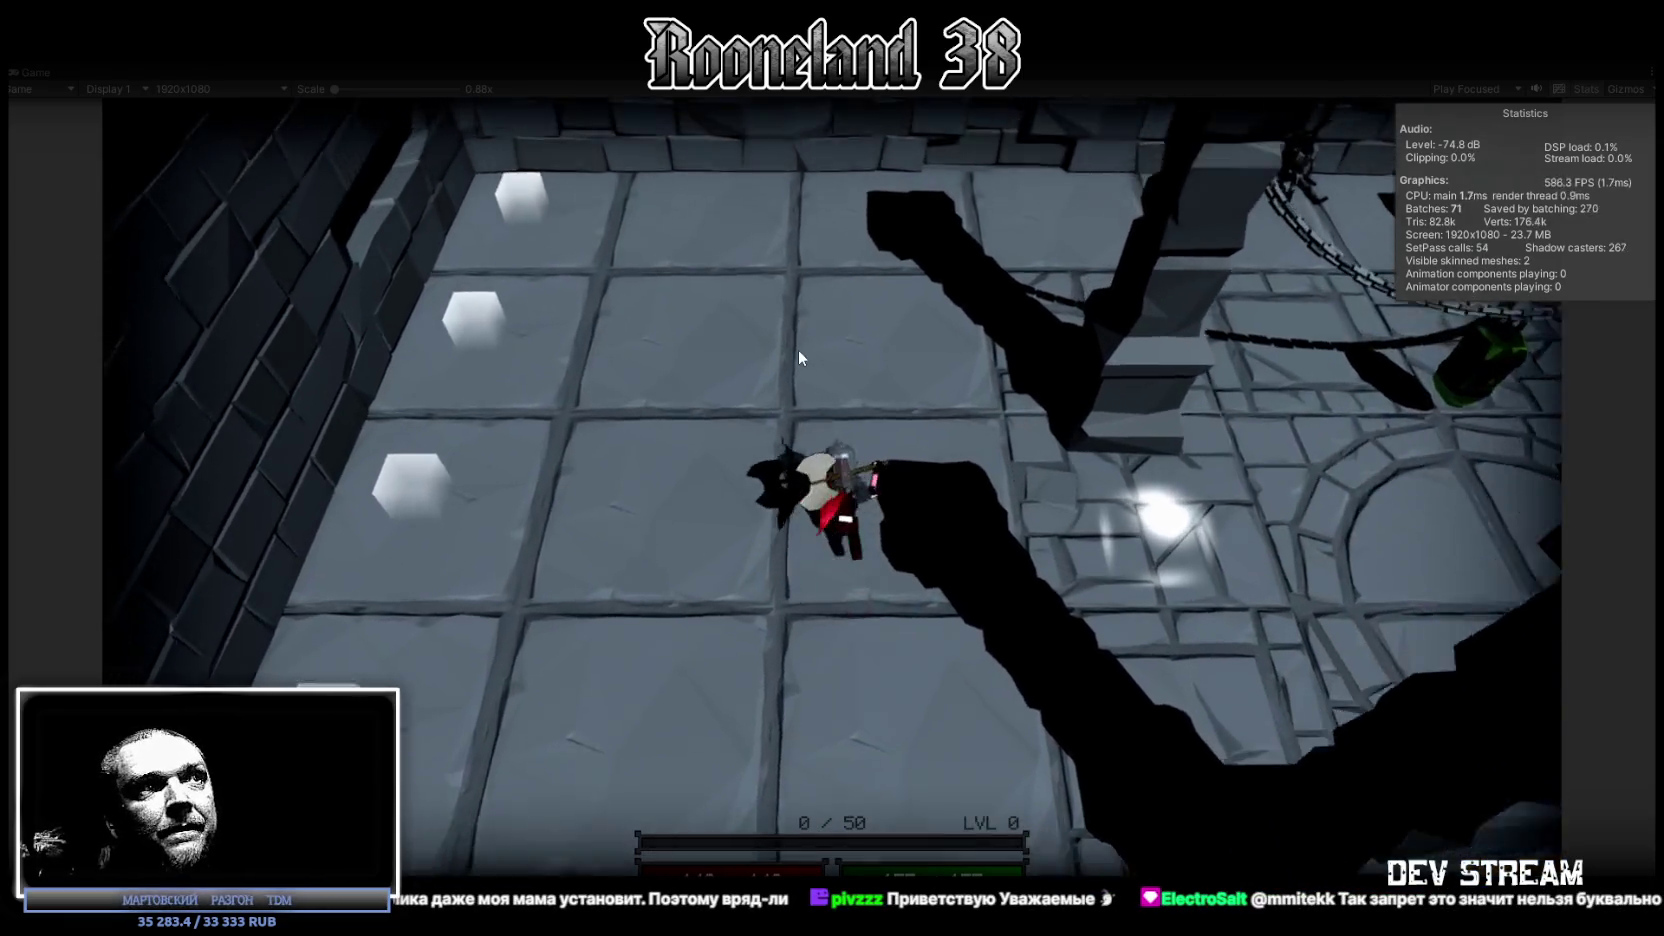
{"action": "key", "text": "w"}
{"action": "key", "text": "d"}
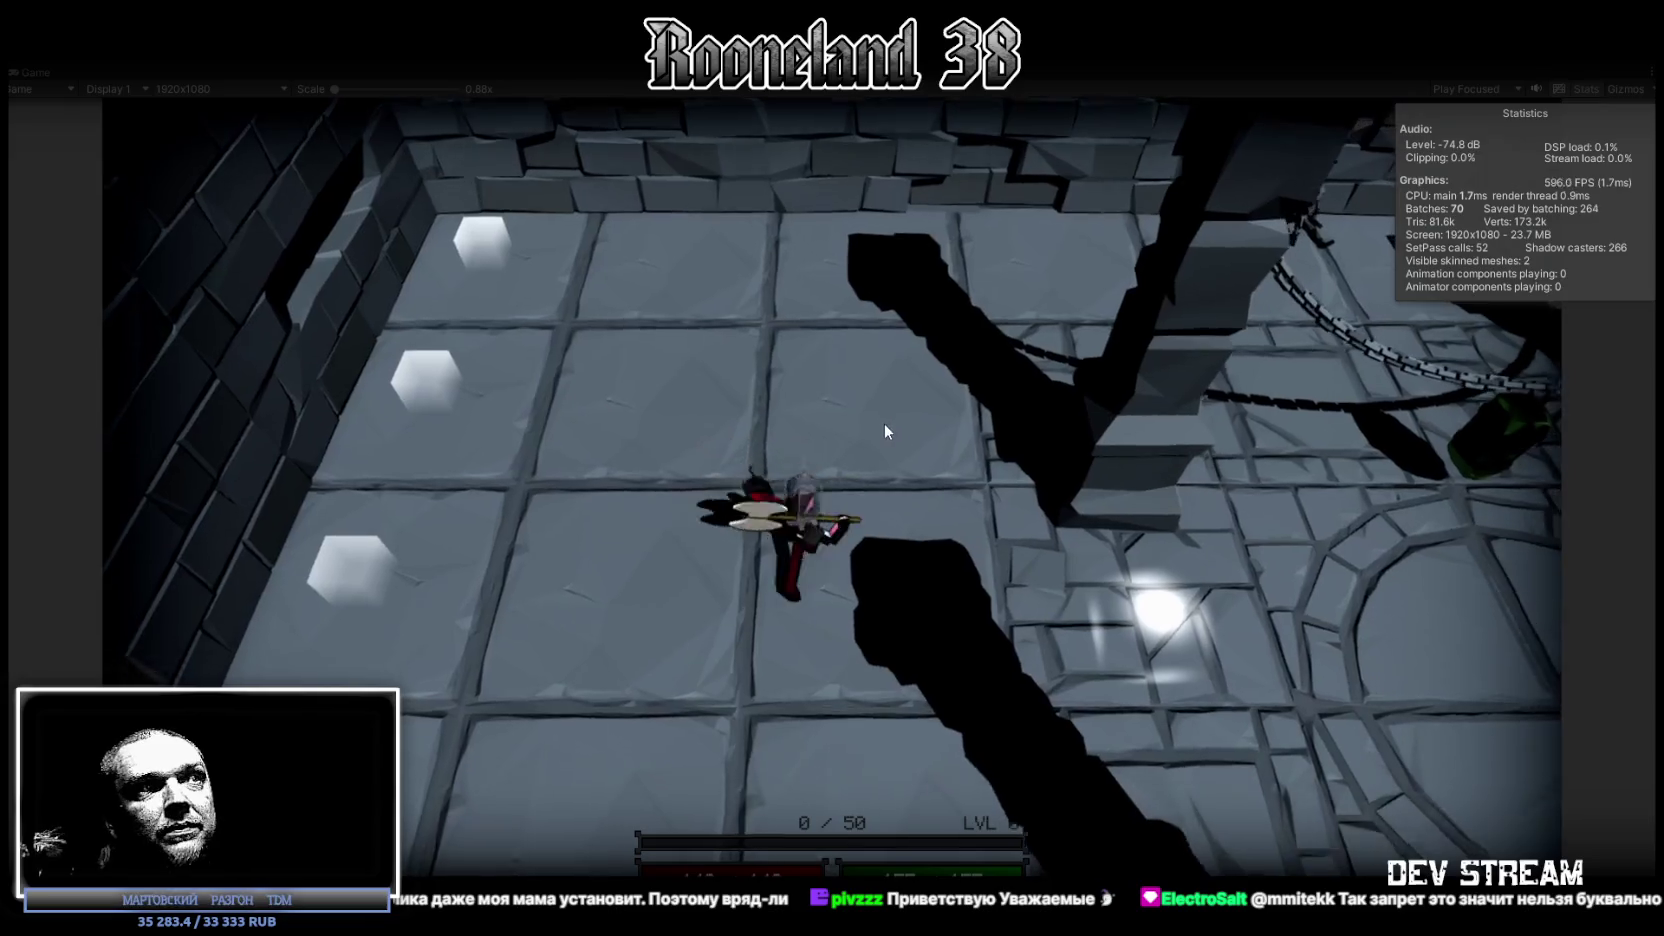
{"action": "key", "text": "s"}
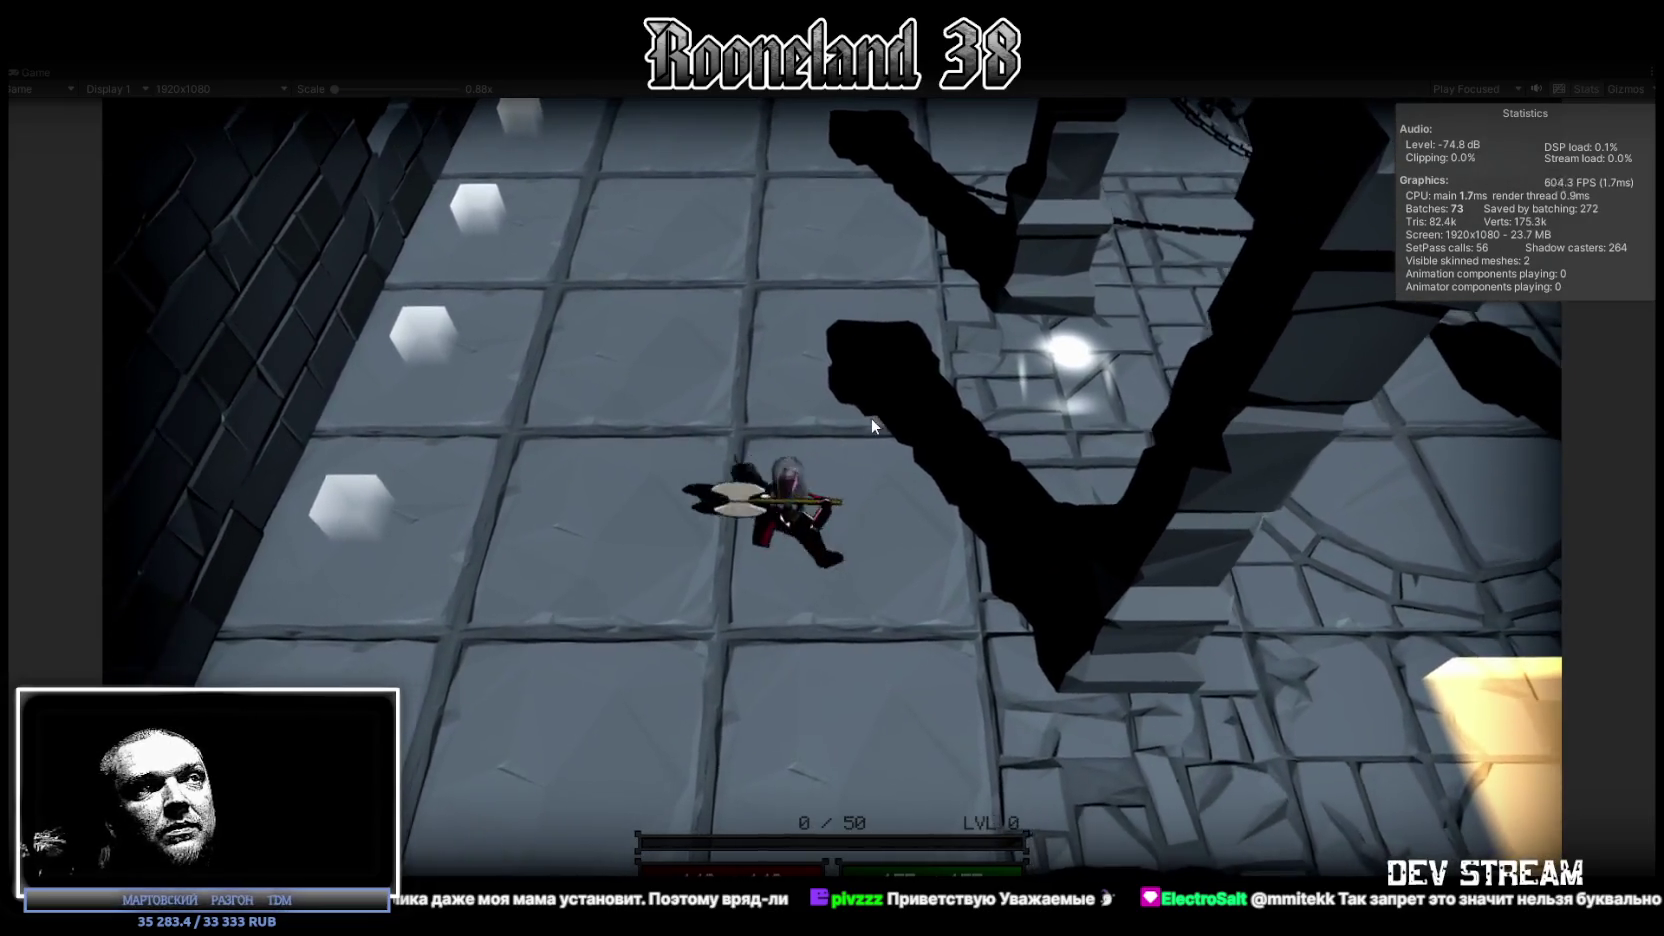
{"action": "key", "text": "s"}
{"action": "key", "text": "a"}
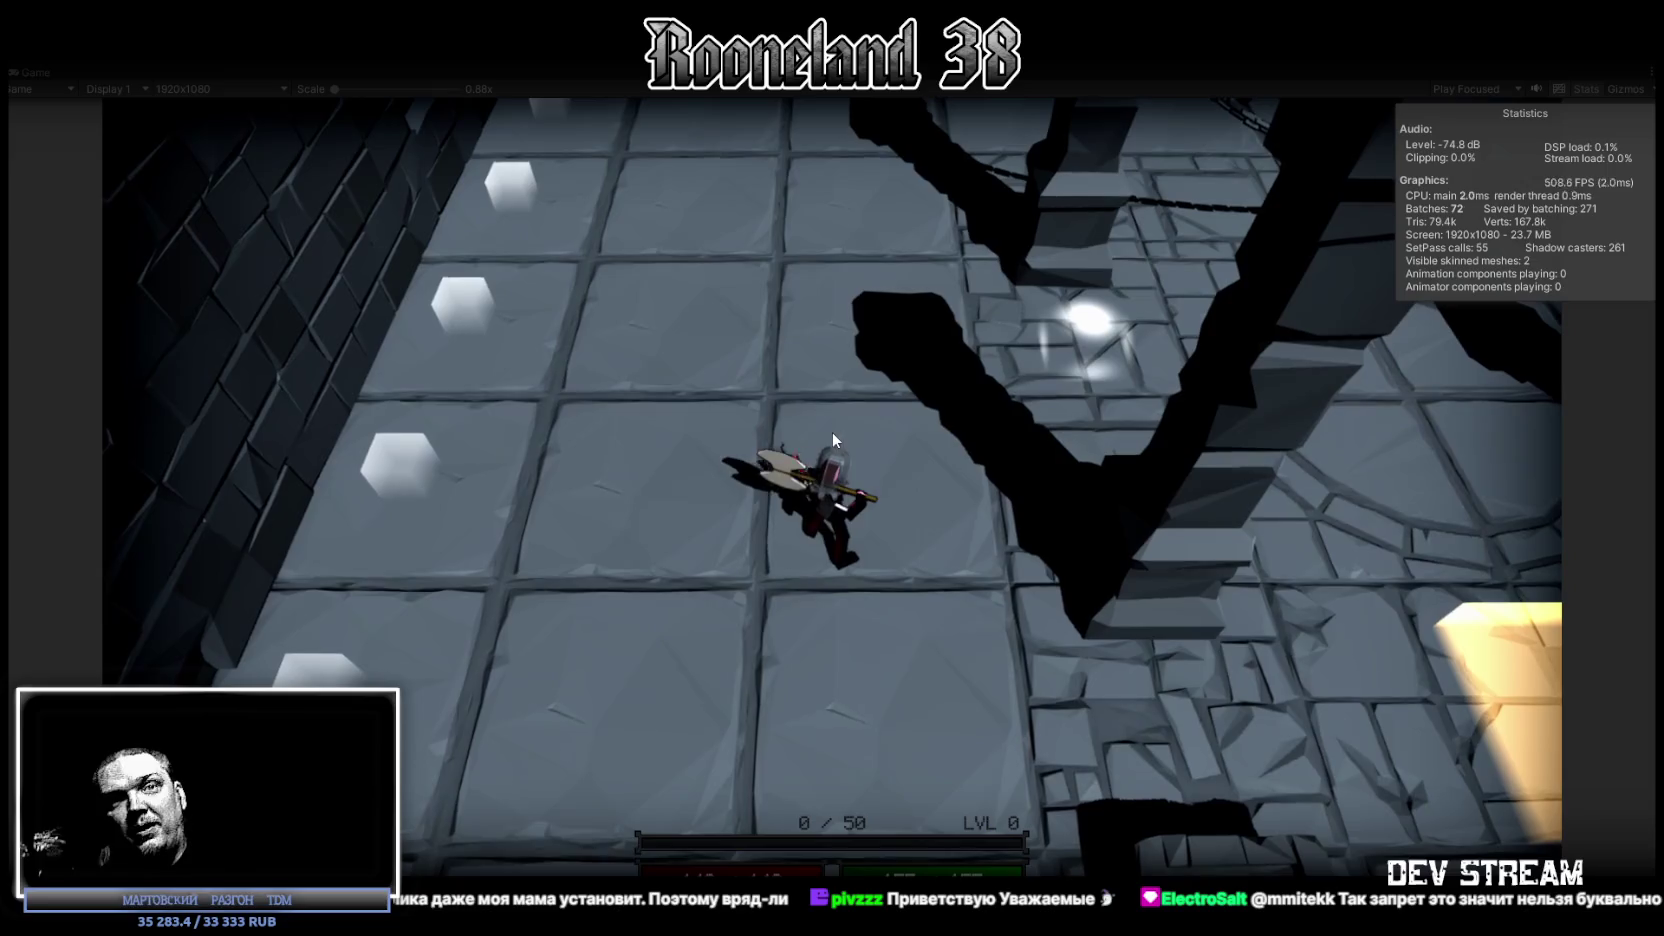
{"action": "key", "text": "a"}
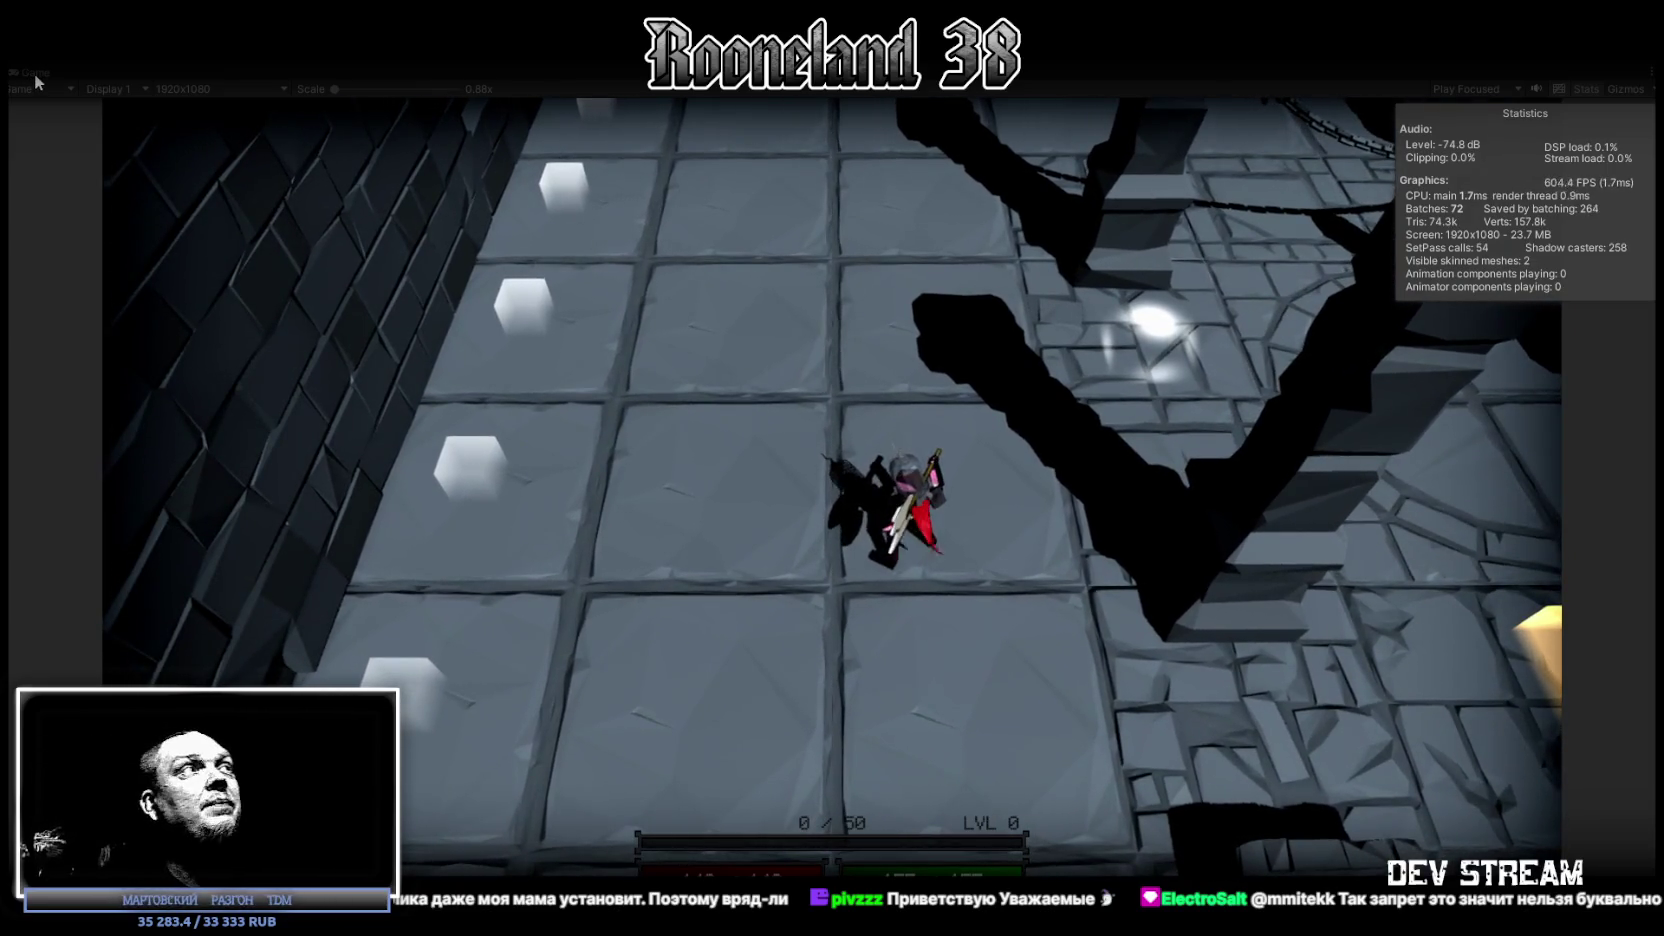
{"action": "double_click", "coordinate": [32, 73]}
Walk the character across the dungeon to collect the glowing XP orb.
{"action": "key", "text": "d"}
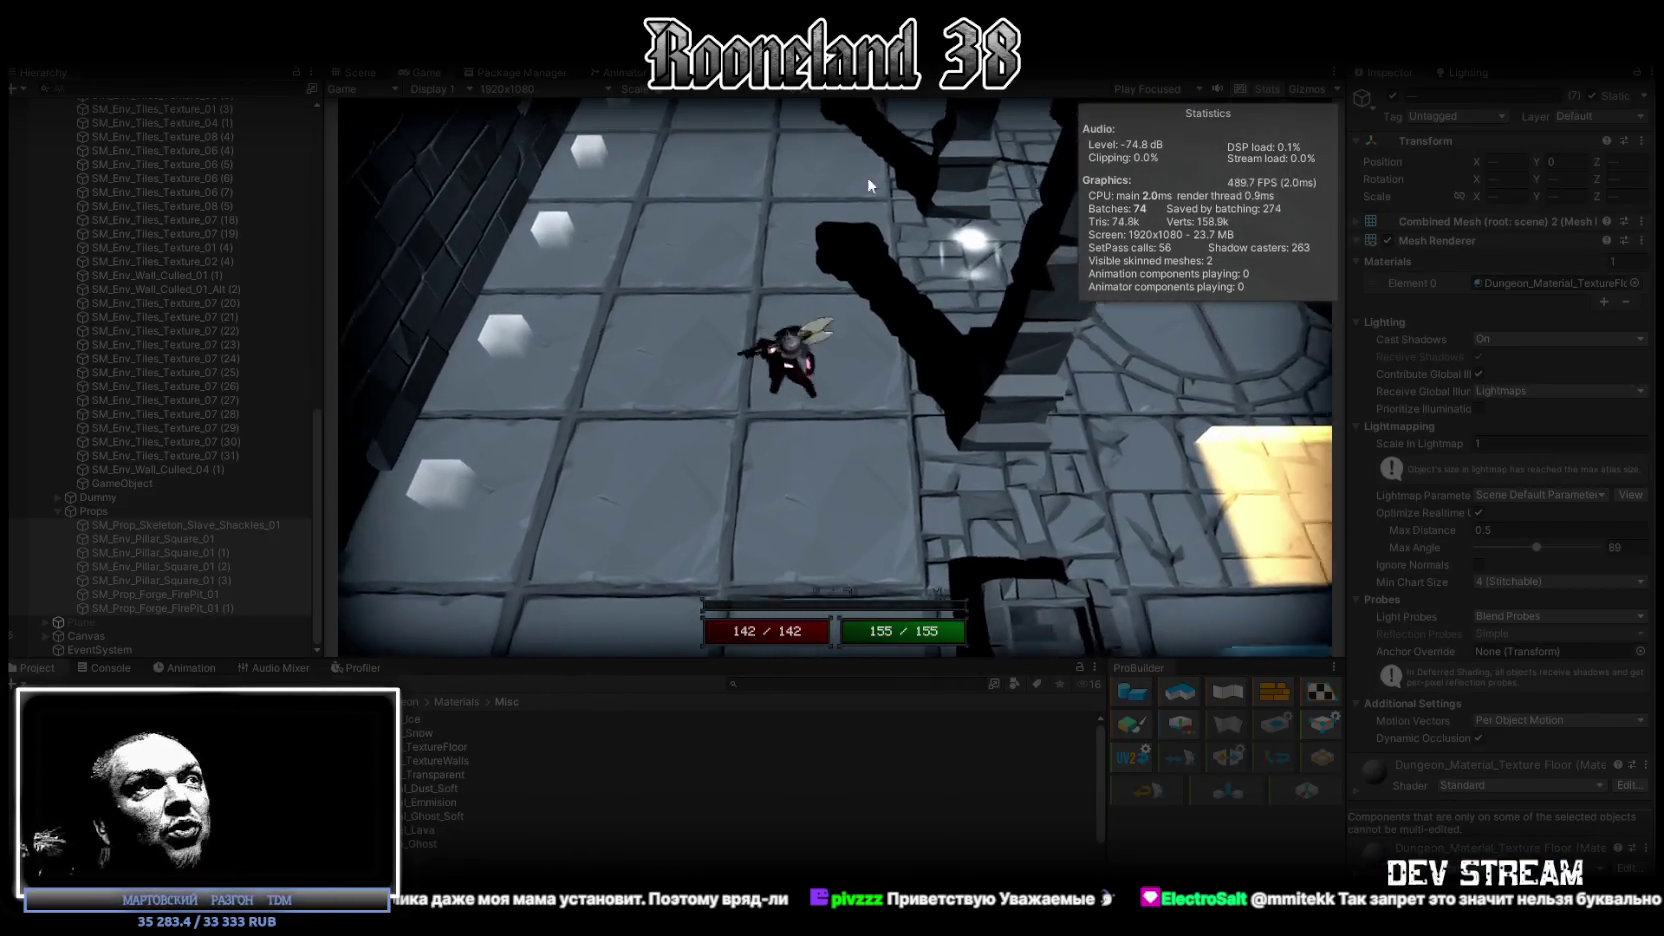
{"action": "key", "text": "w"}
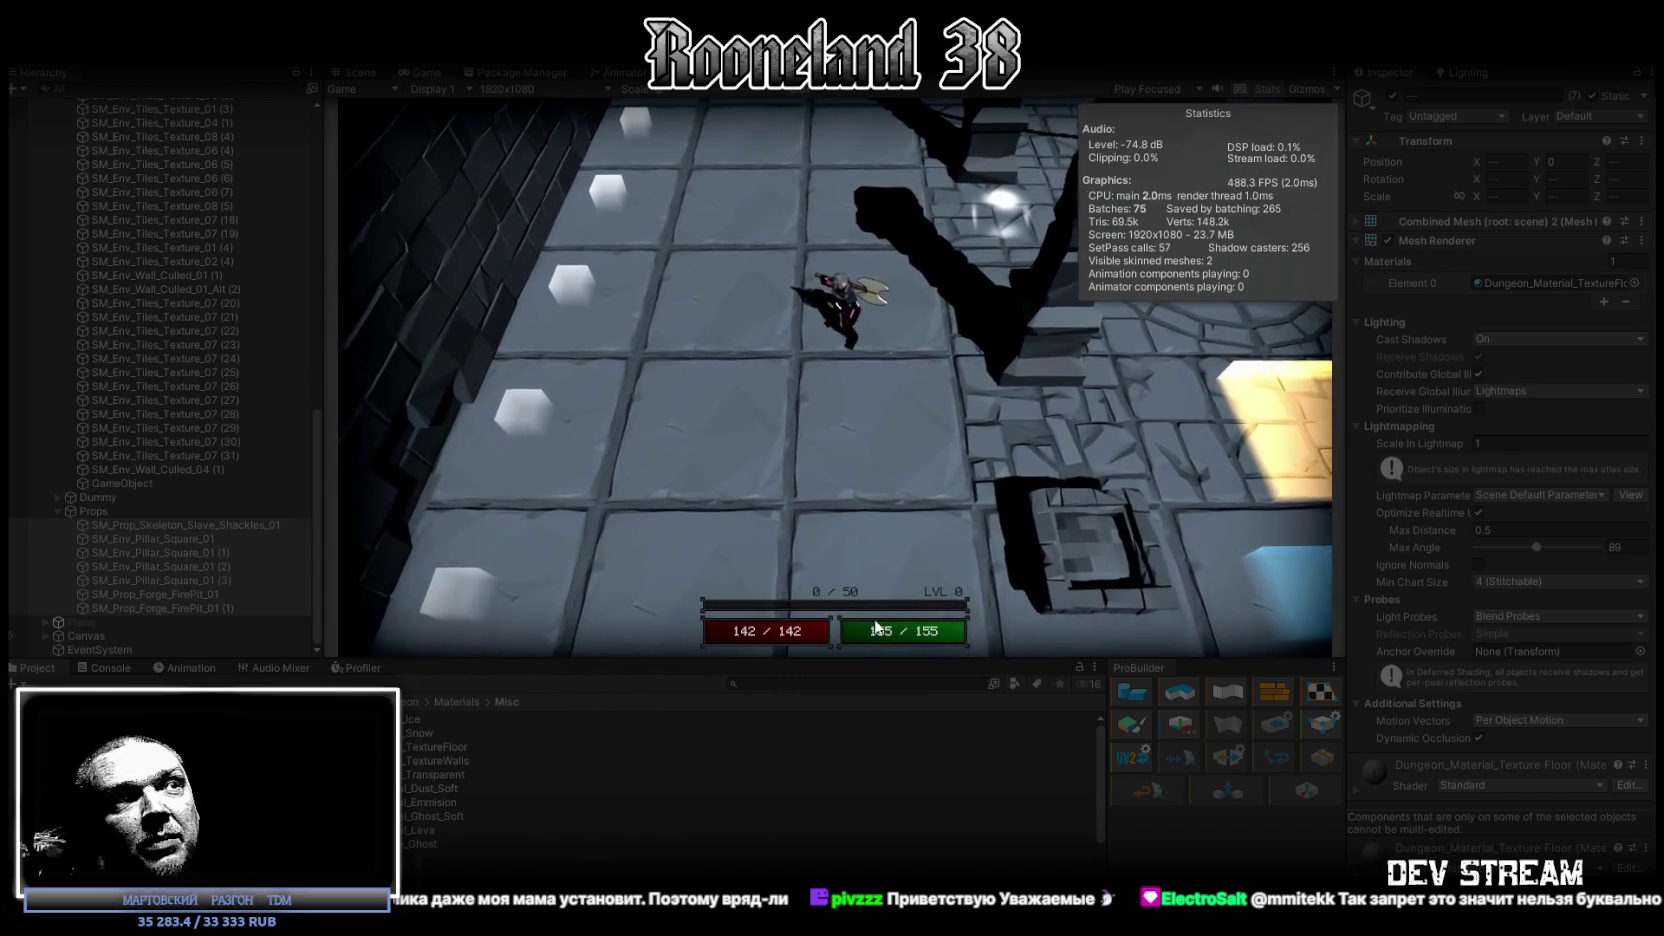
{"action": "key", "text": "w"}
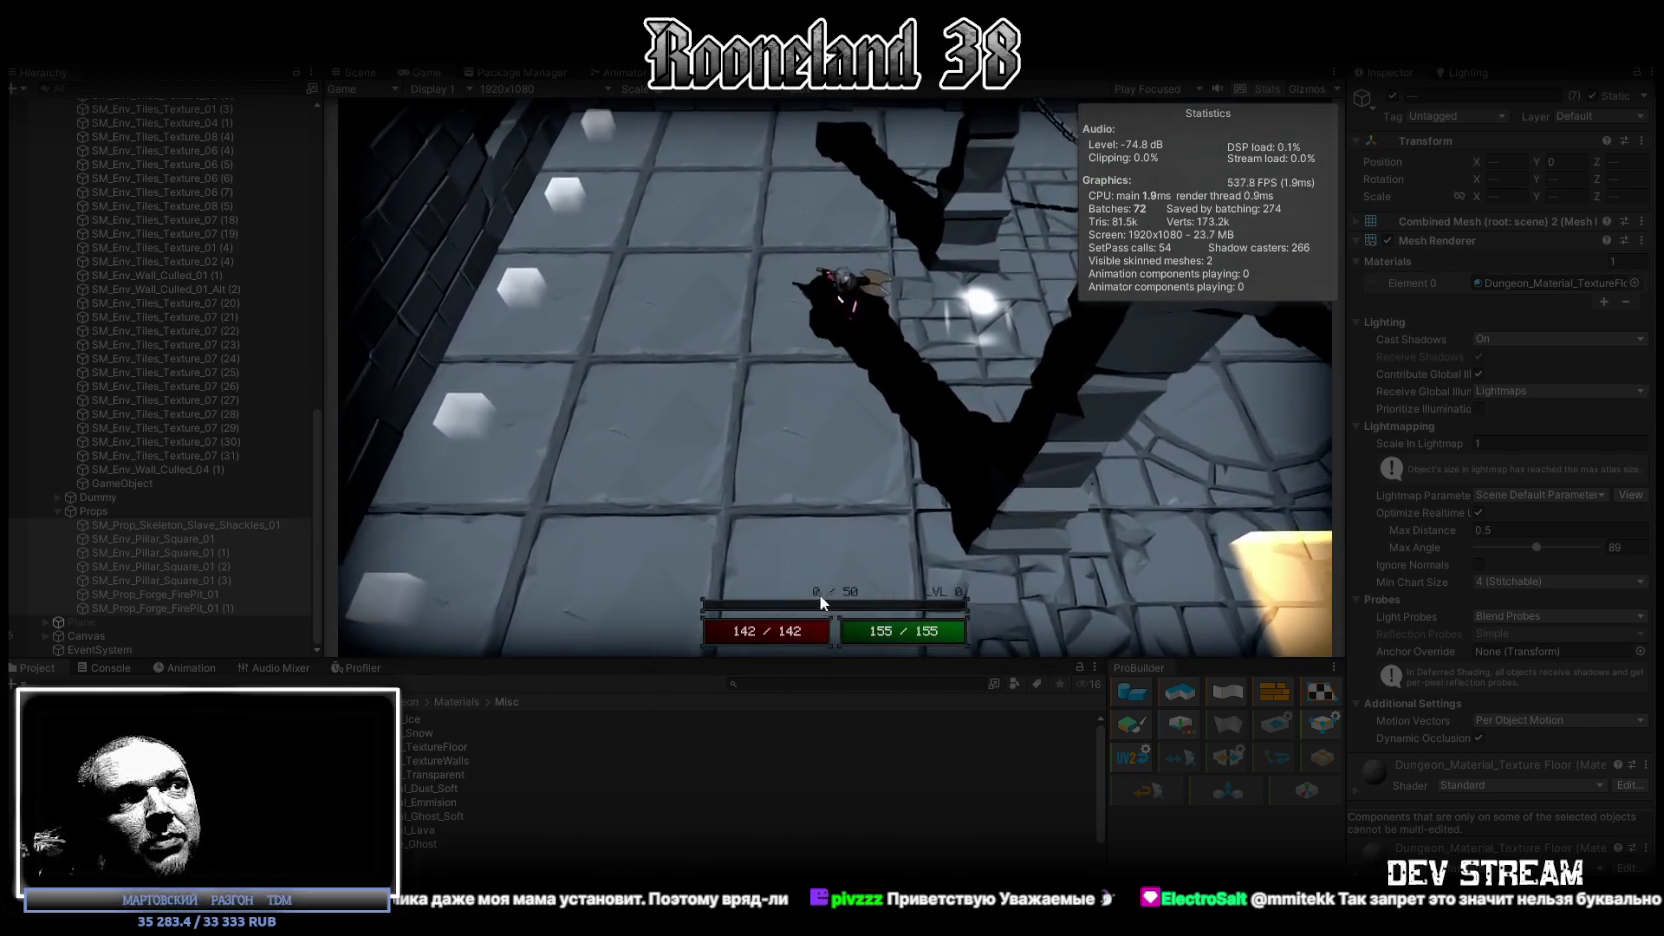
{"action": "key", "text": "w"}
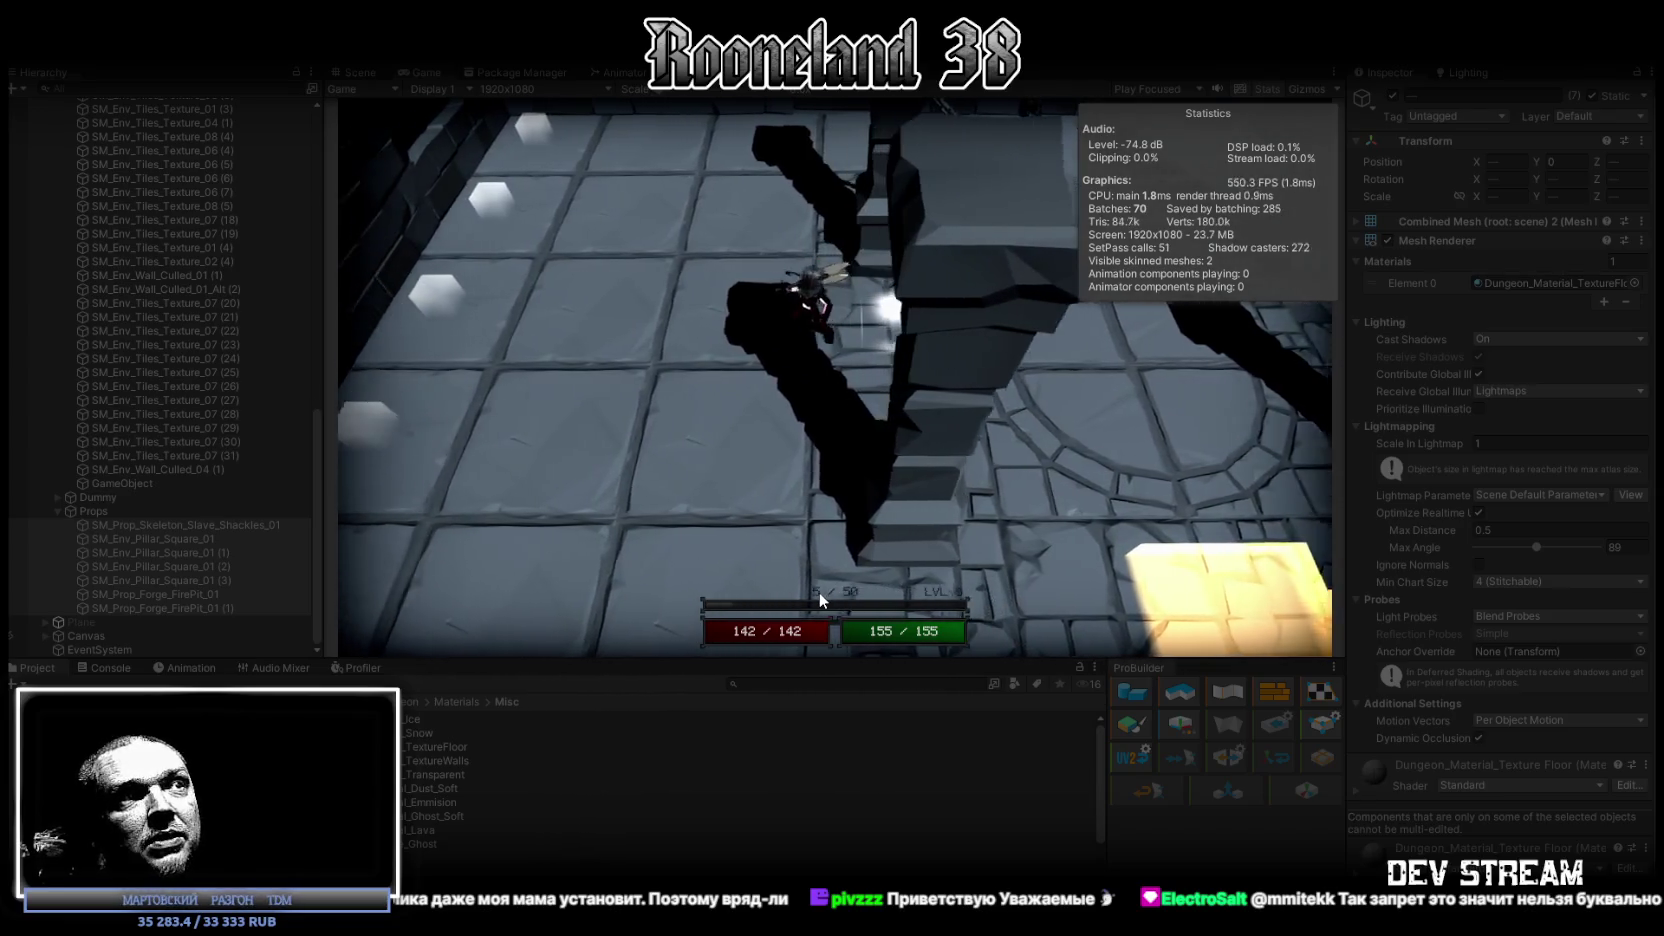
{"action": "key", "text": "w"}
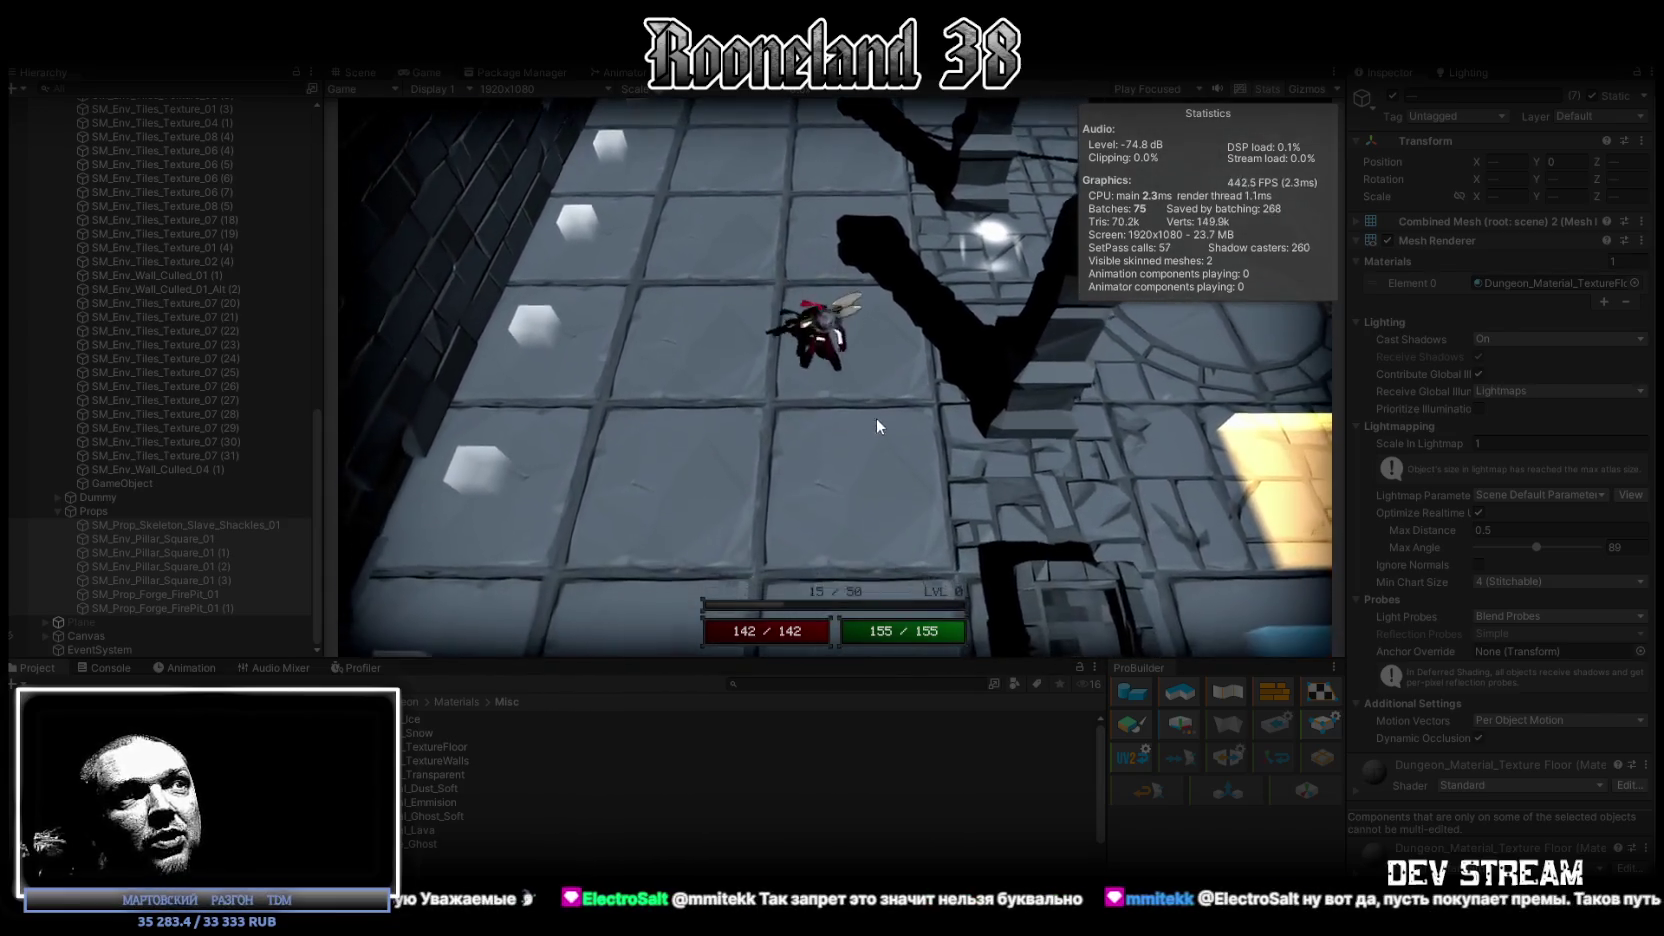
Collapse TEST_location's children in the Hierarchy.
{"action": "scroll", "coordinate": [182, 232], "scroll_direction": "up", "scroll_amount": 6}
{"action": "scroll", "coordinate": [181, 225], "scroll_direction": "up", "scroll_amount": 5}
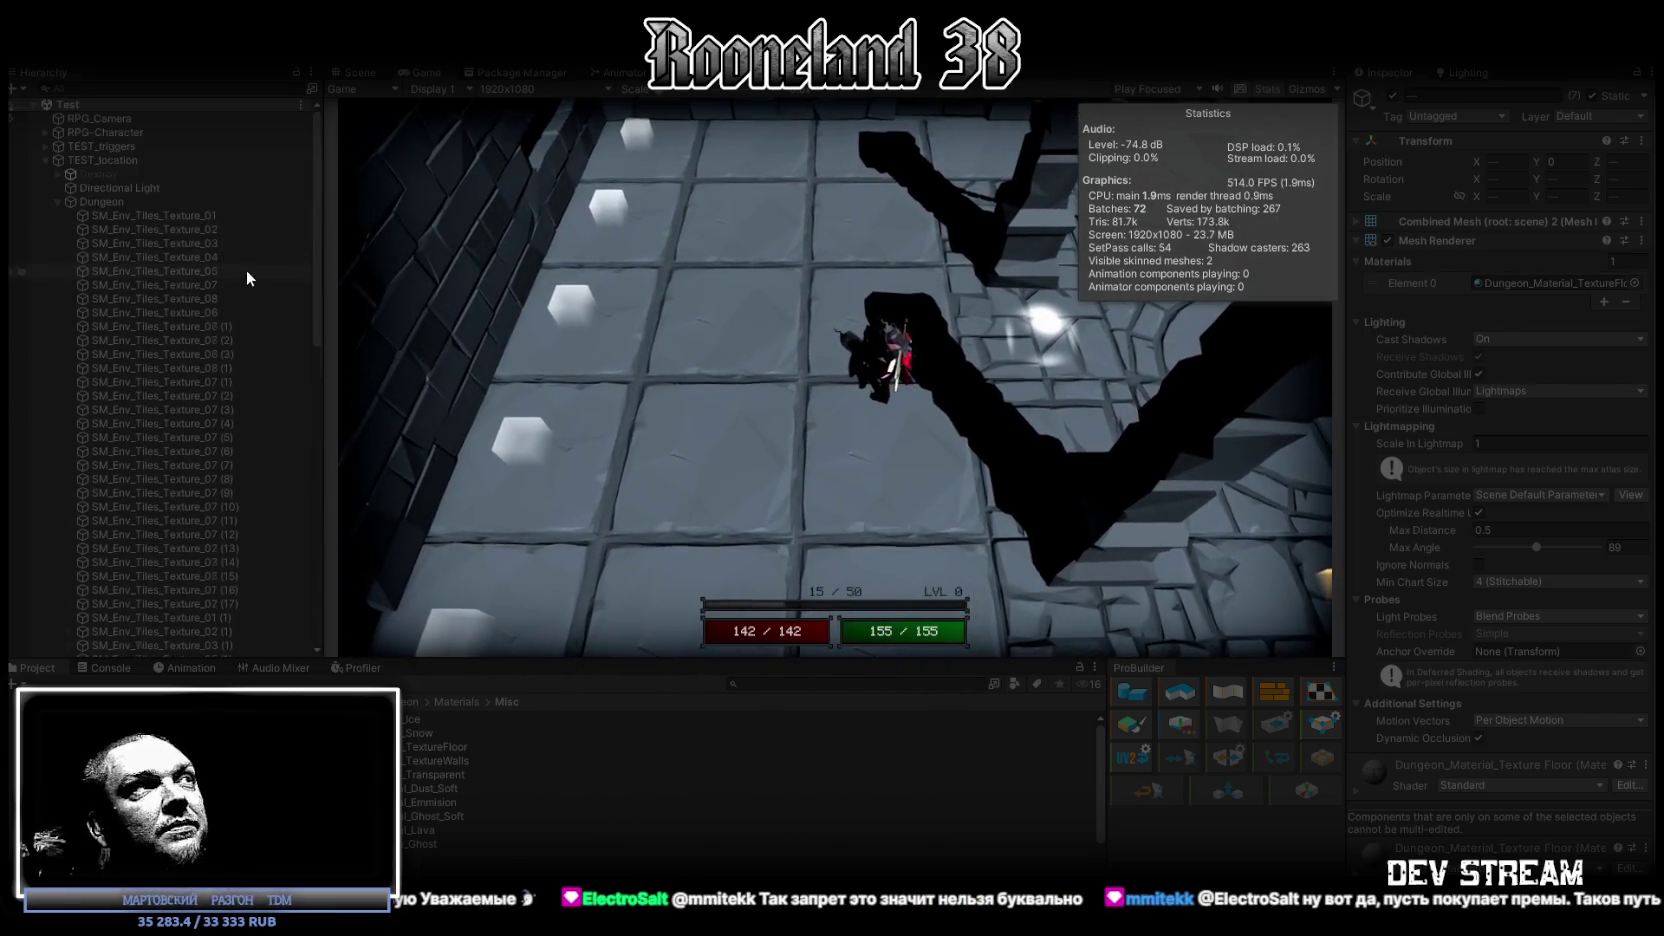
{"action": "left_click", "coordinate": [44, 160]}
Move the character around the pillar and circular floor, collecting orbs toward 25/50 XP.
{"action": "left_click", "coordinate": [907, 436]}
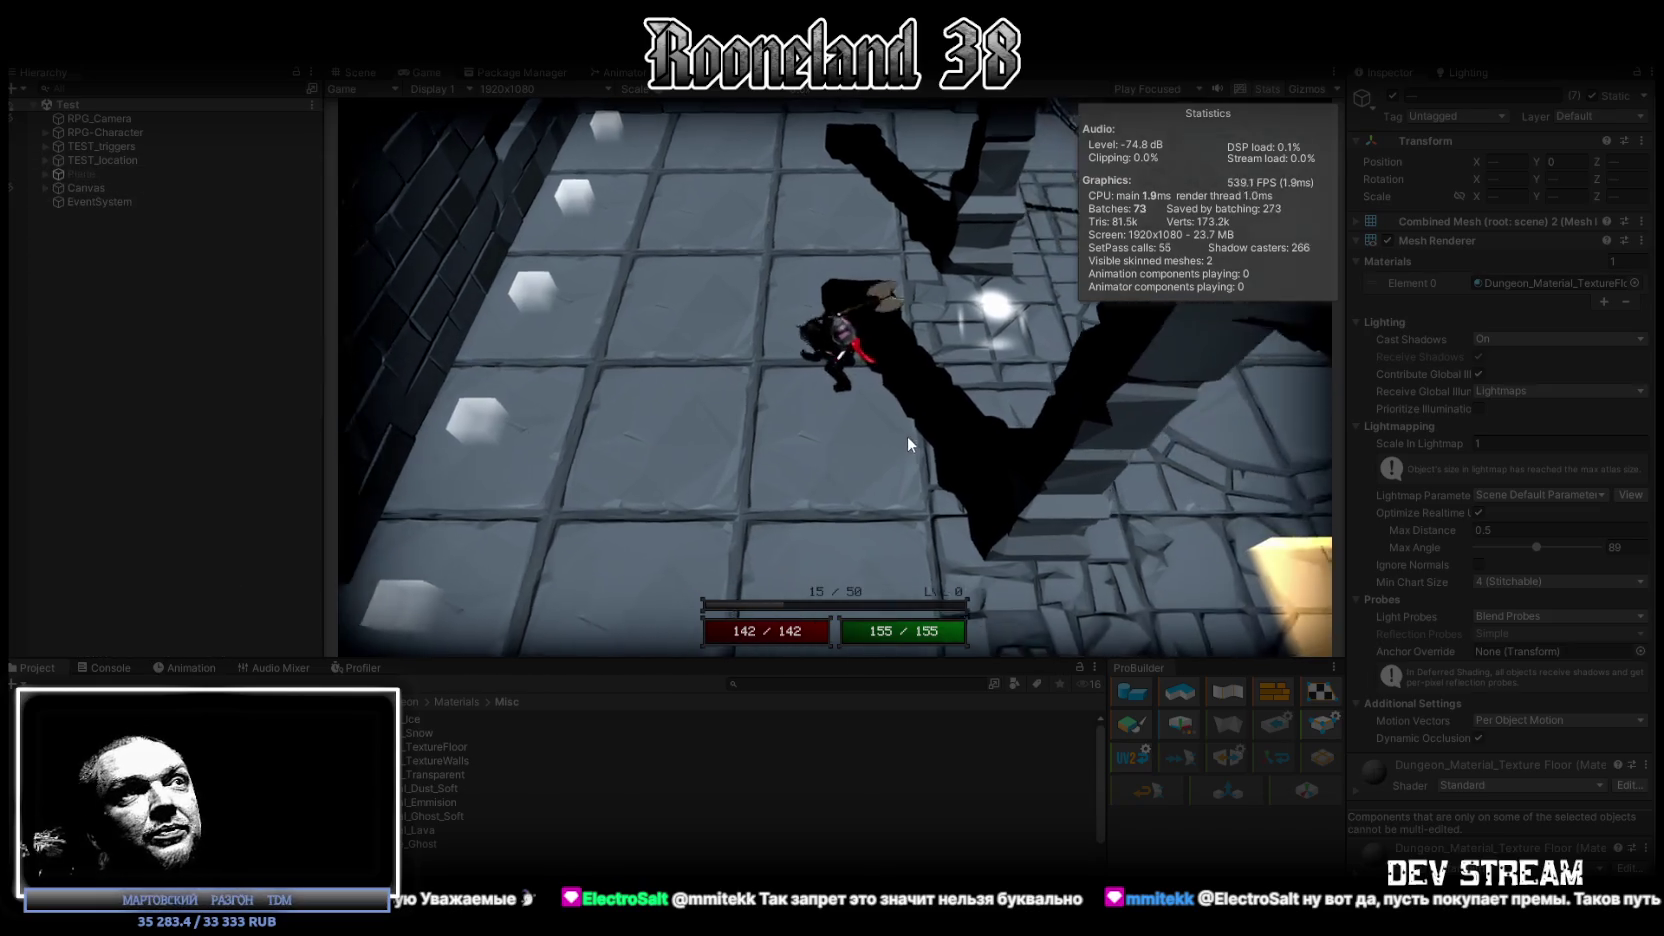
{"action": "left_click", "coordinate": [967, 371]}
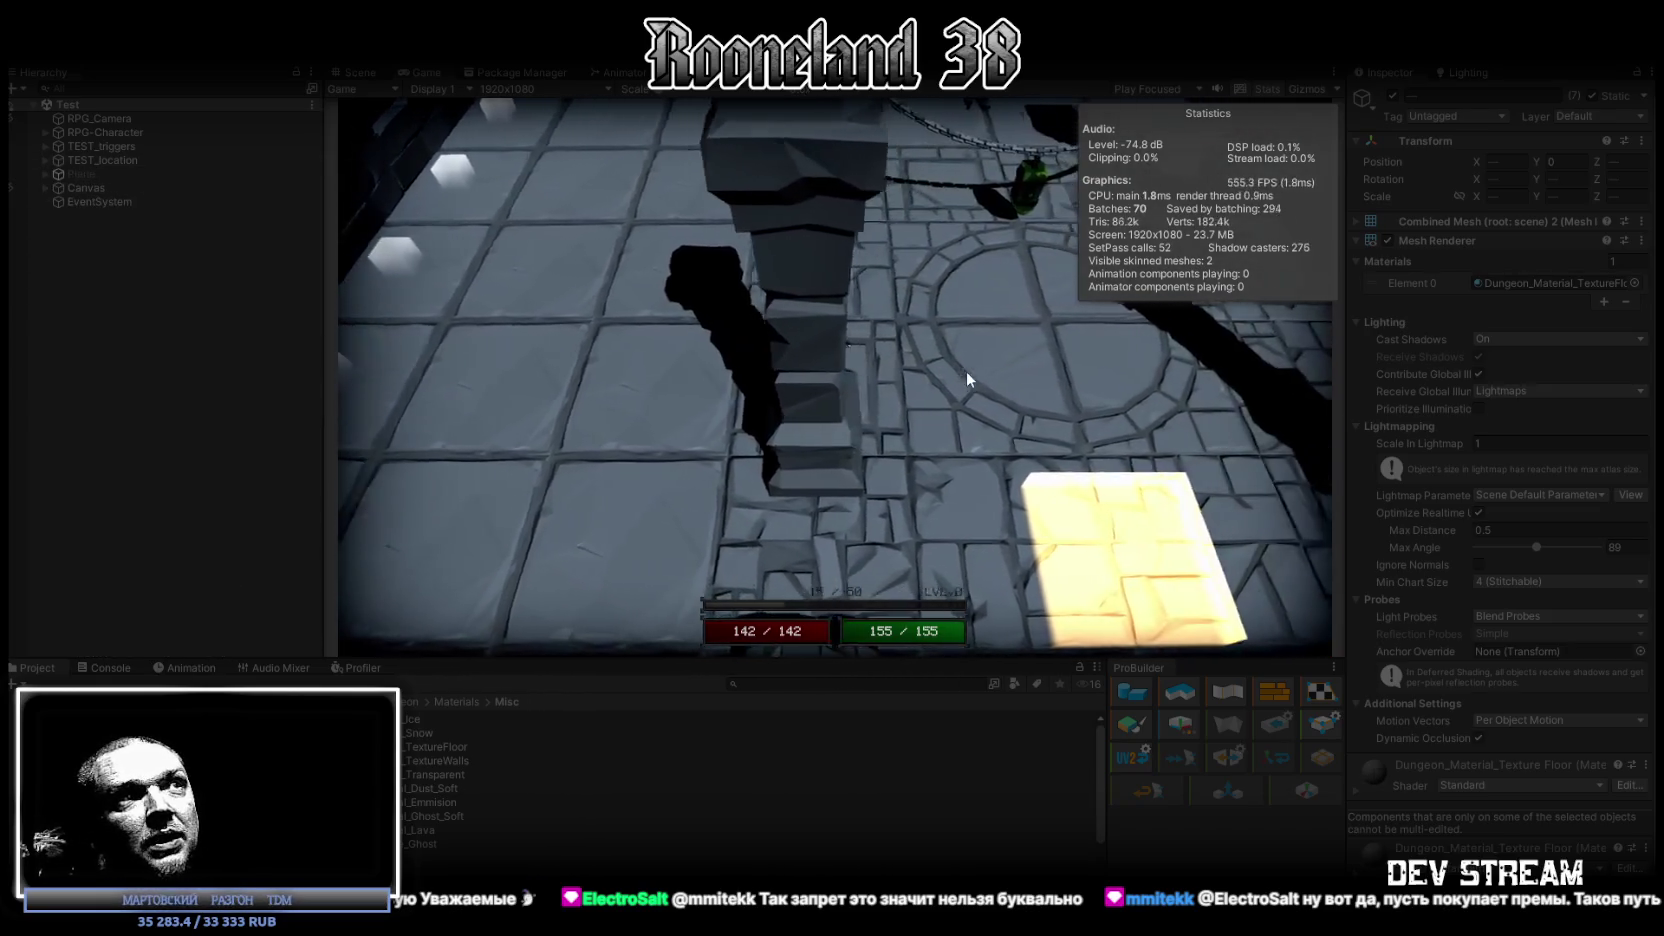
{"action": "left_click", "coordinate": [848, 358]}
{"action": "key", "text": "s"}
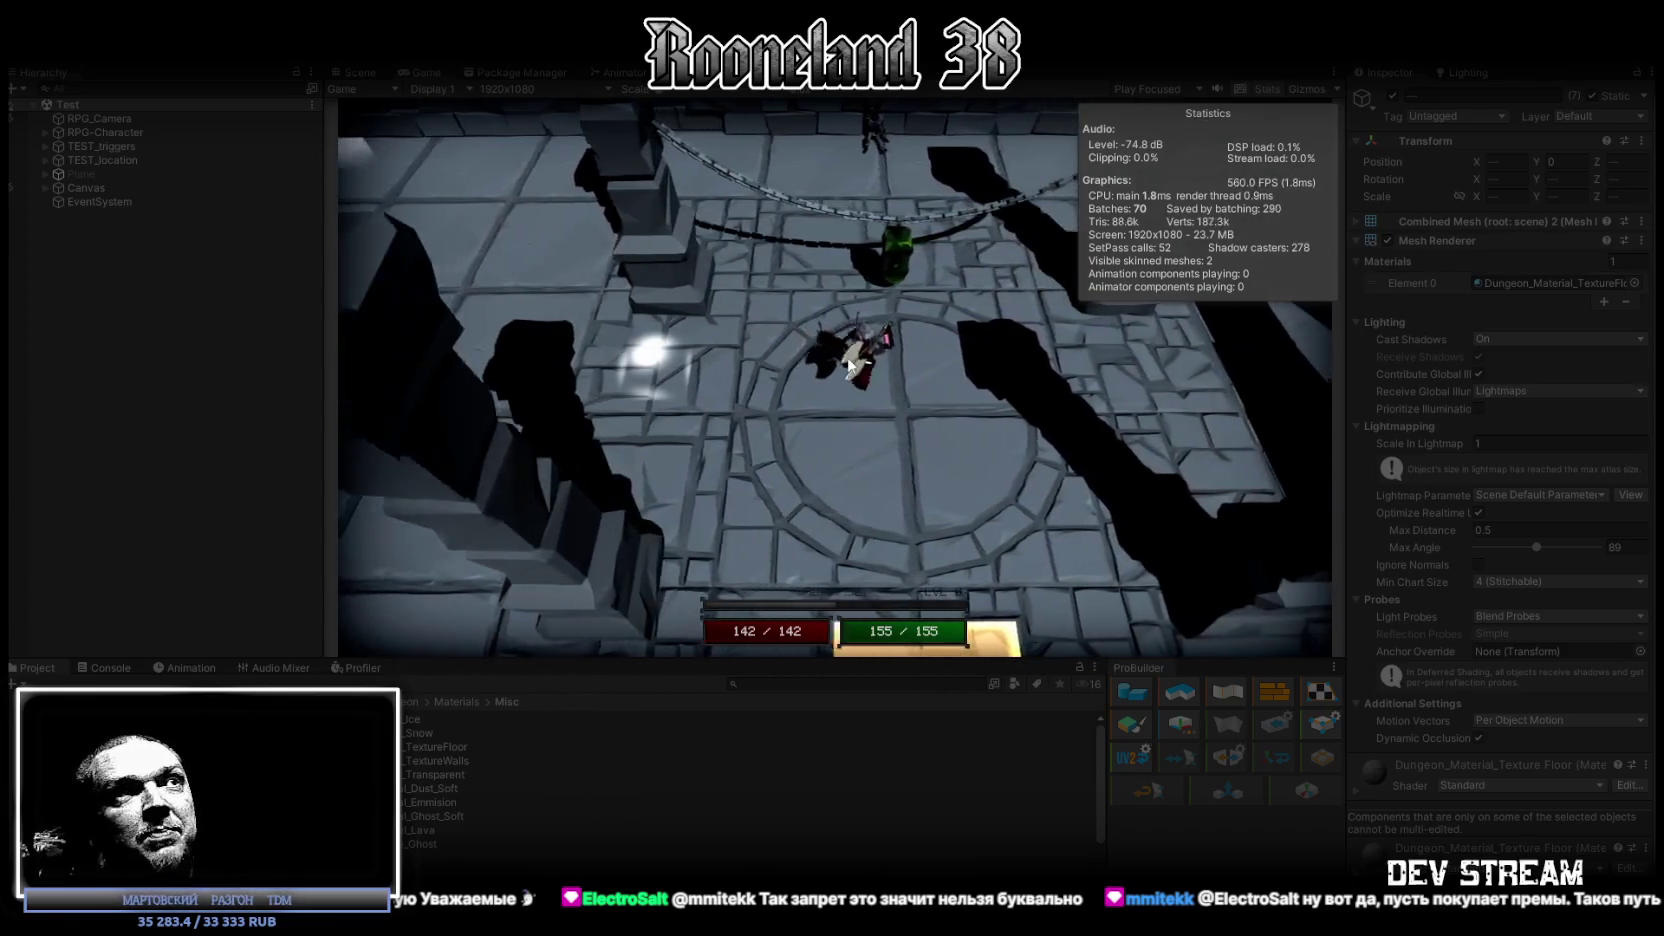
{"action": "key", "text": "w"}
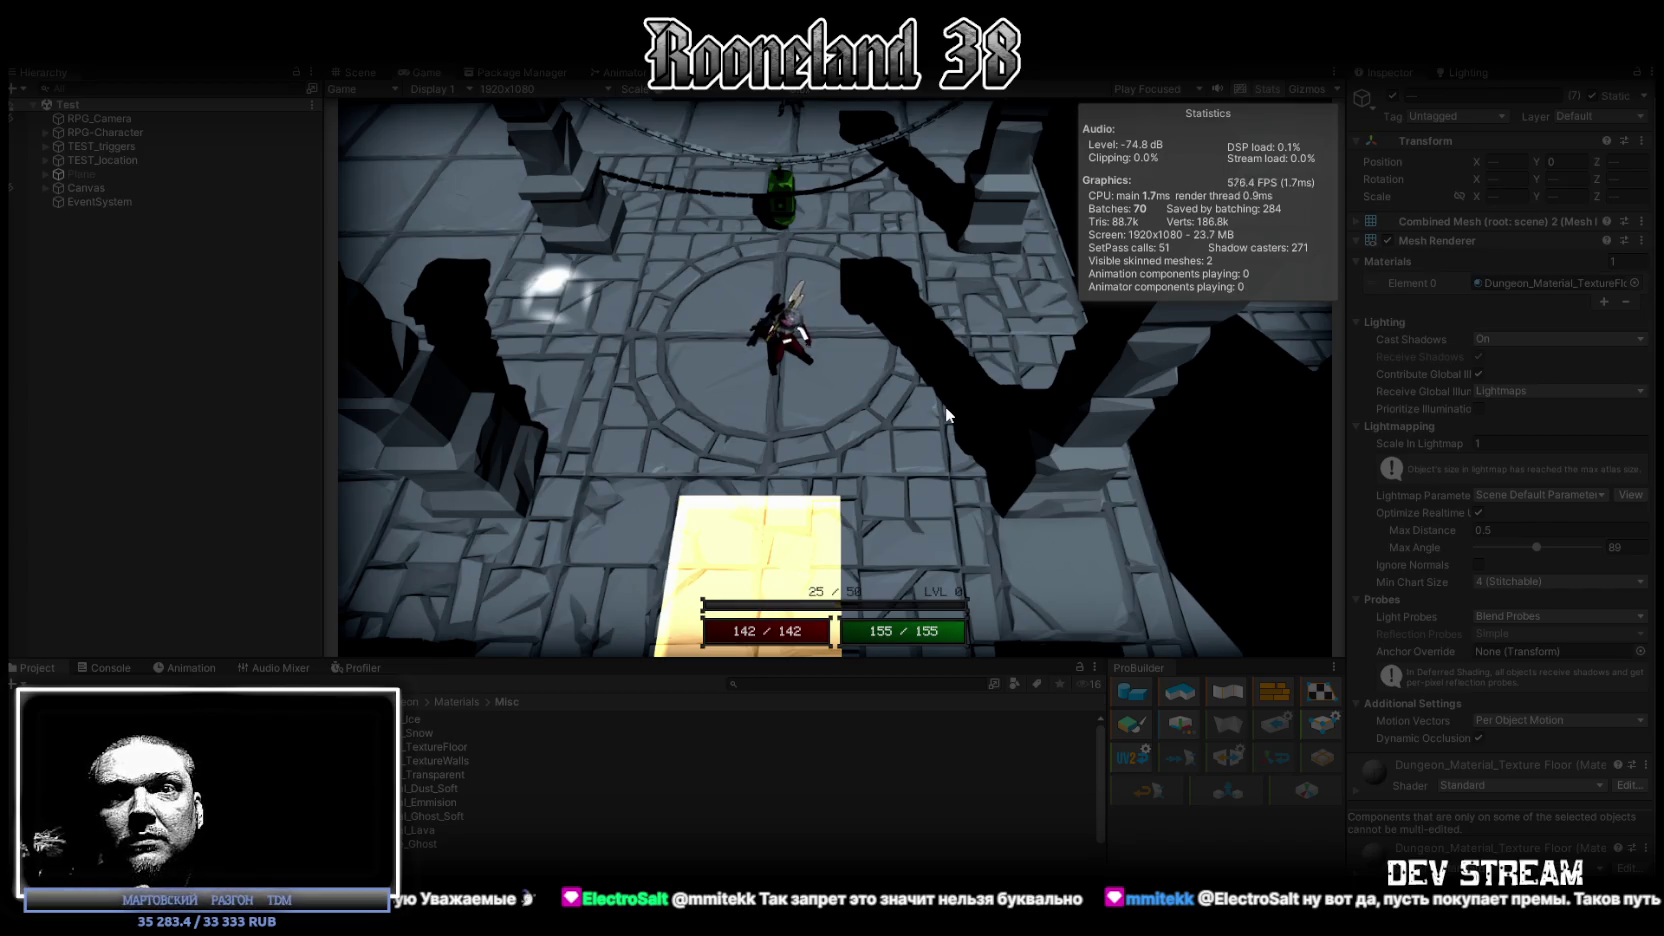
{"action": "key", "text": "s"}
{"action": "key", "text": "a"}
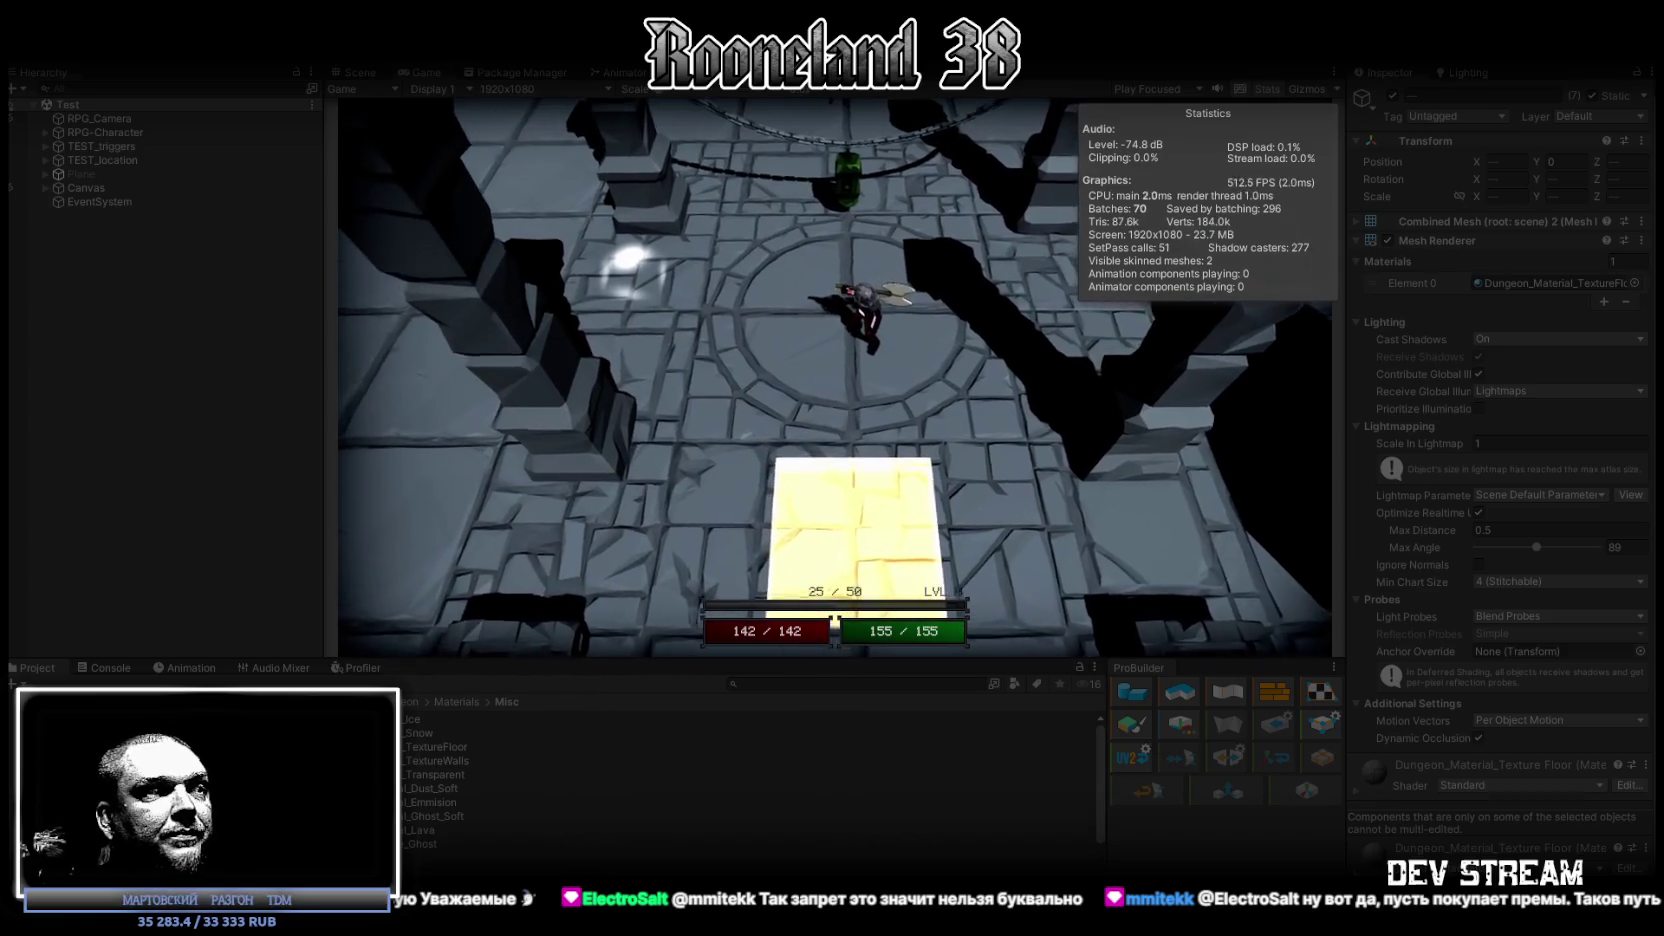
{"action": "key", "text": "a"}
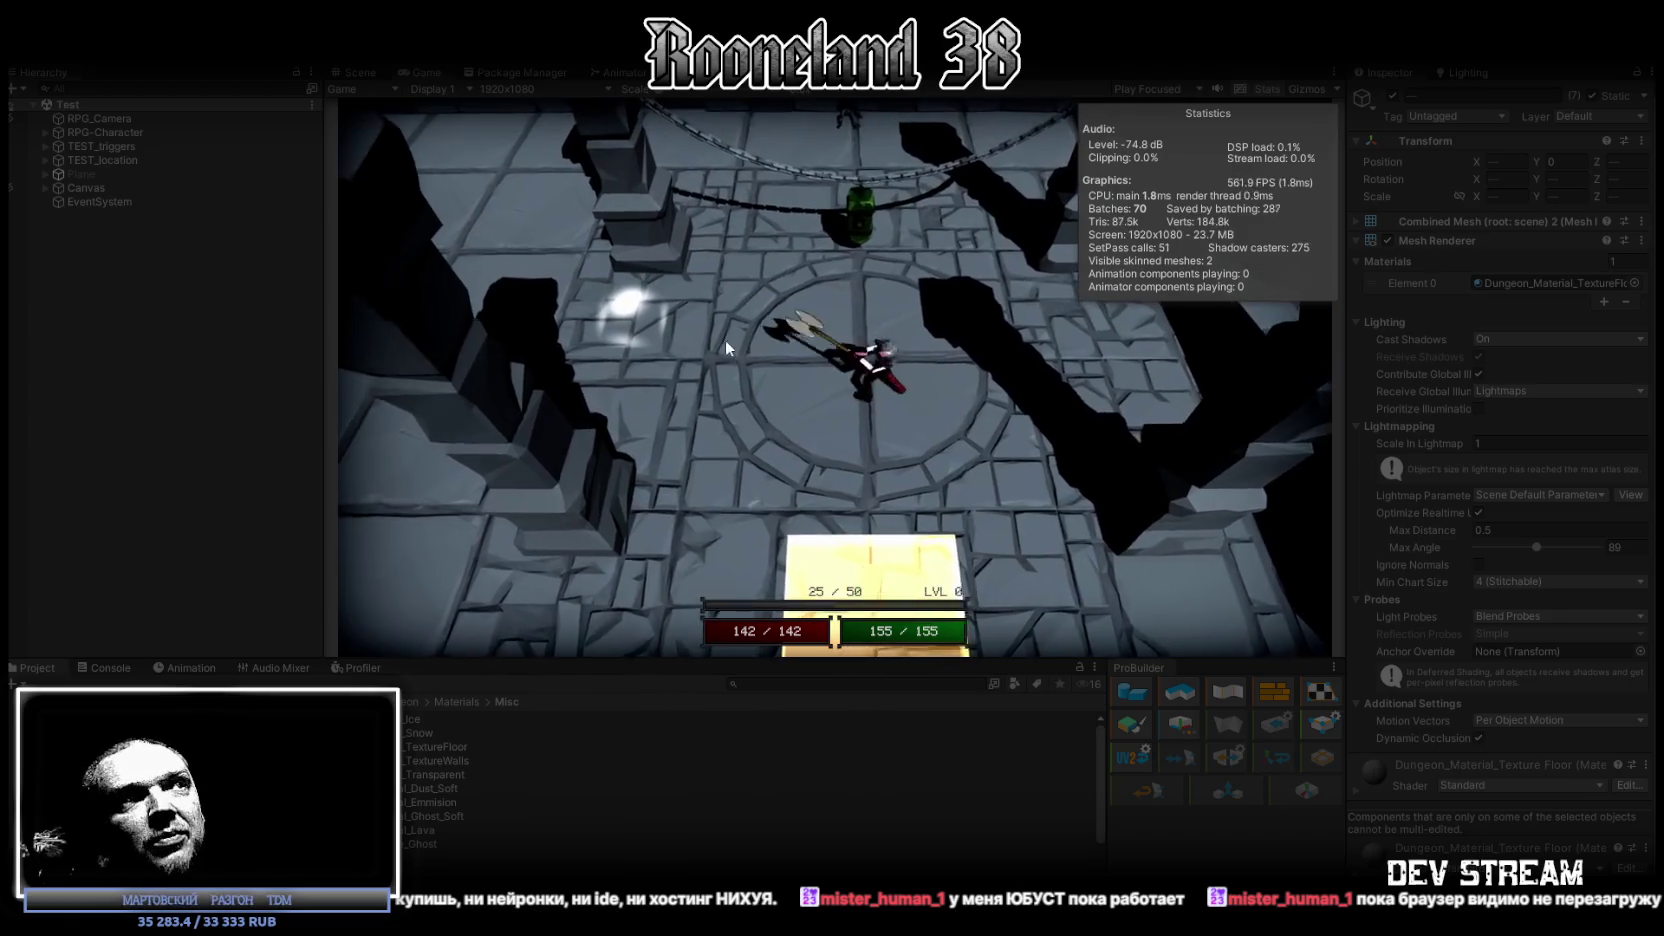
Walk the hero behind the pillar and back, swing the axe twice, then maximize the Game view.
{"action": "key", "text": "a"}
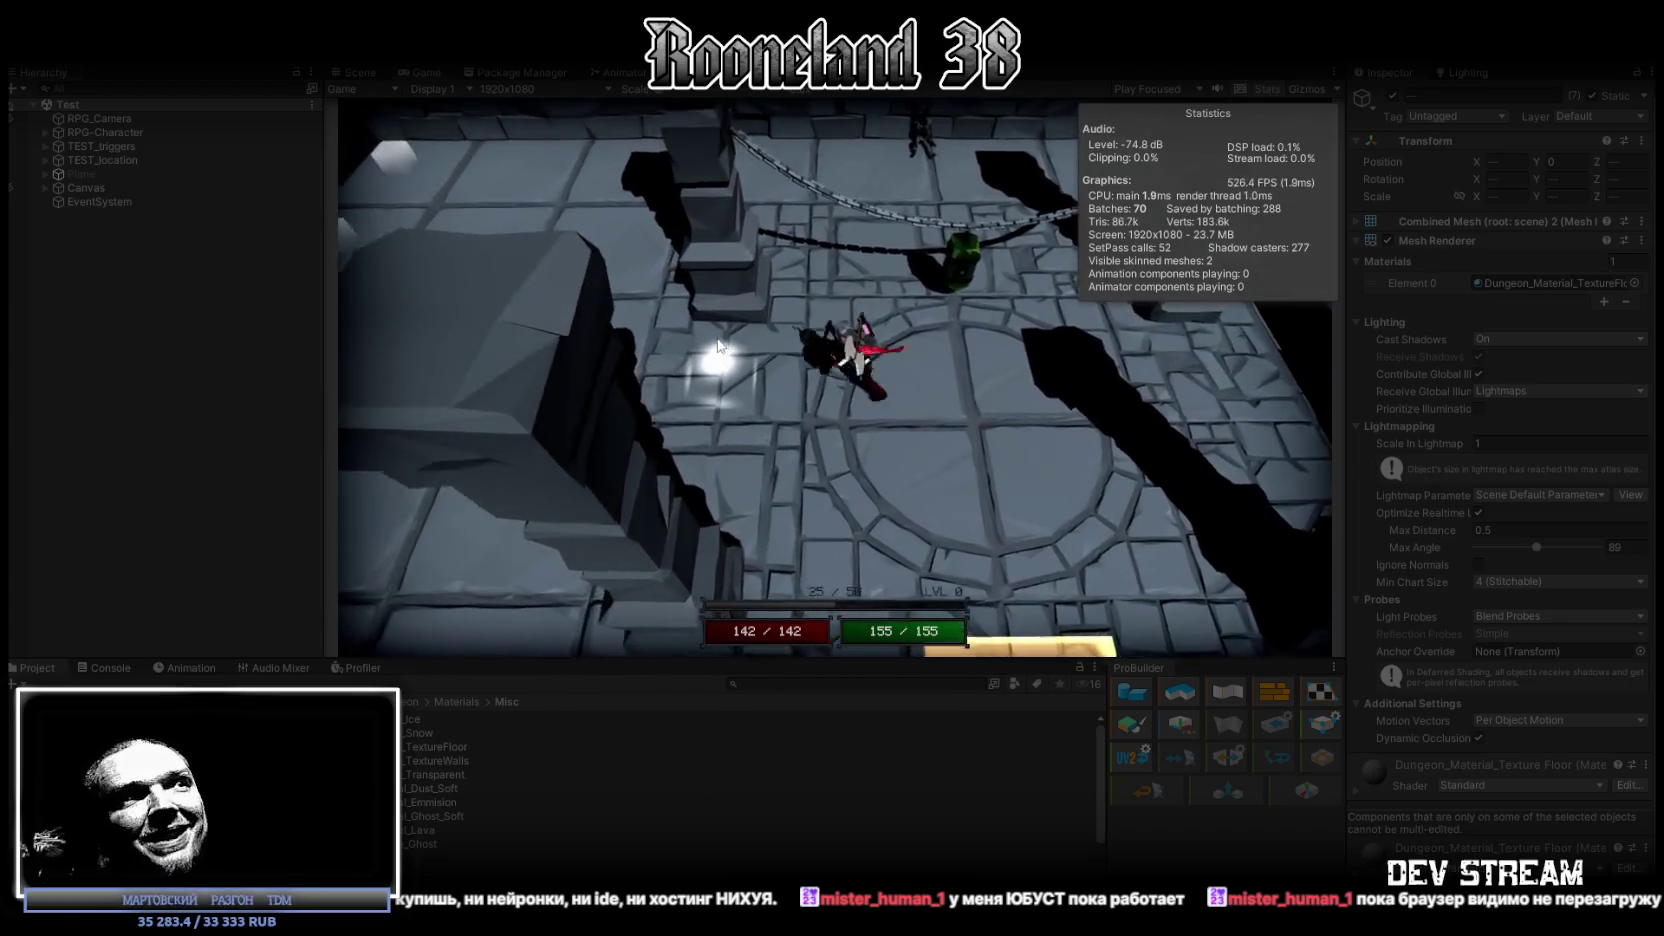
{"action": "key", "text": "d"}
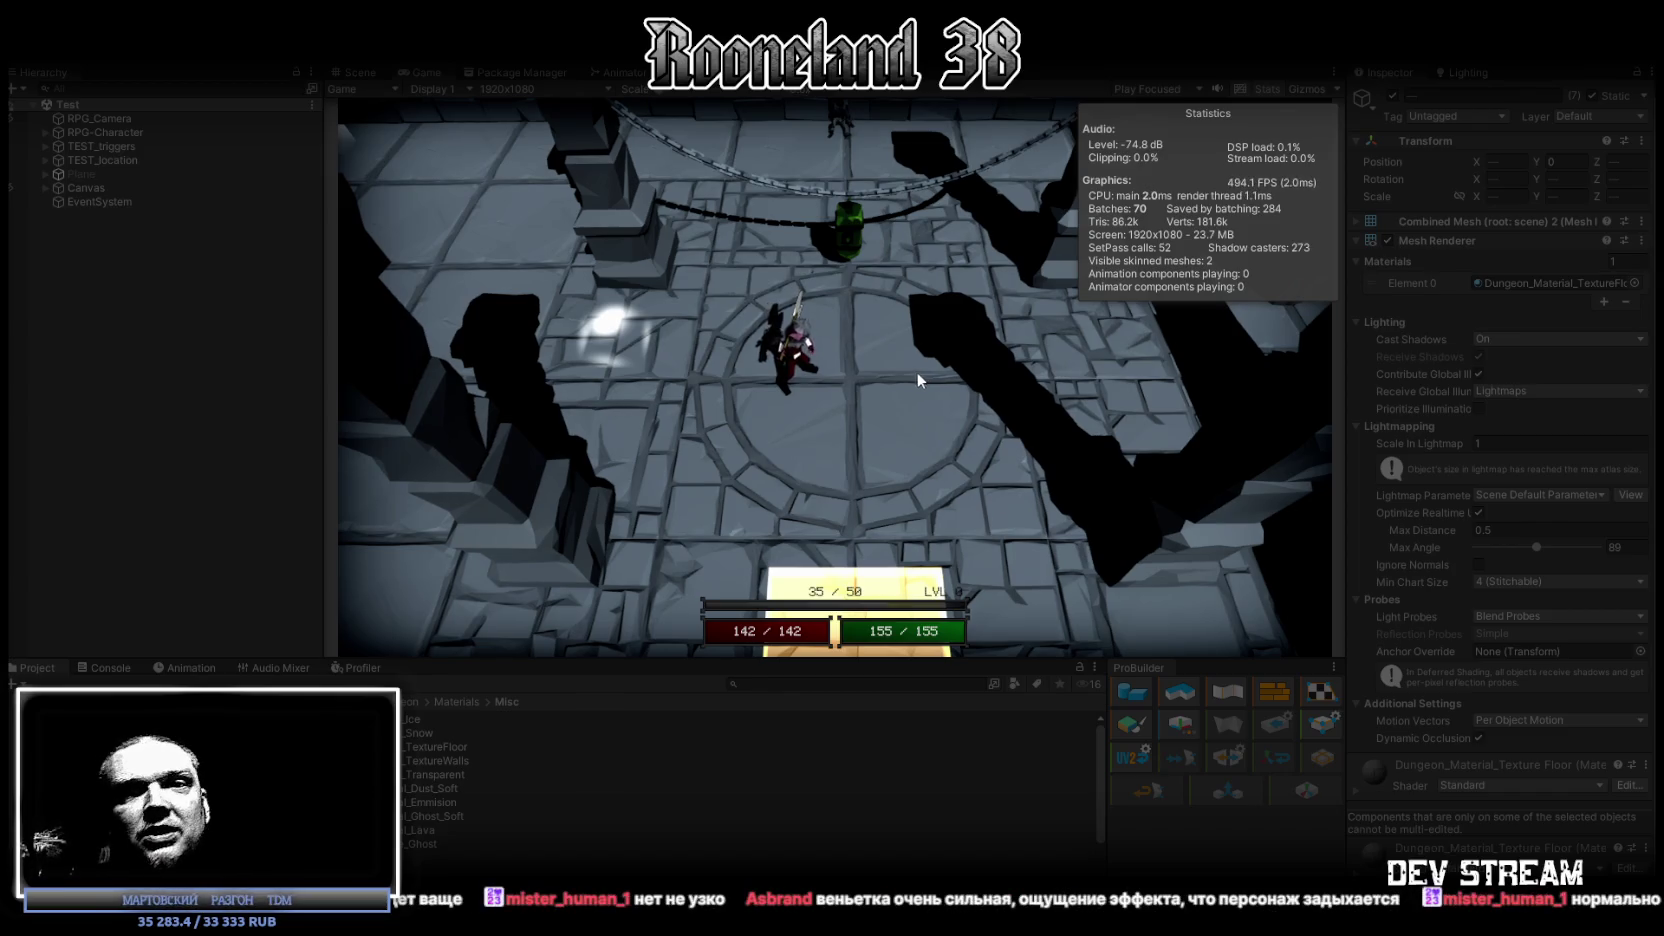
{"action": "key", "text": "a"}
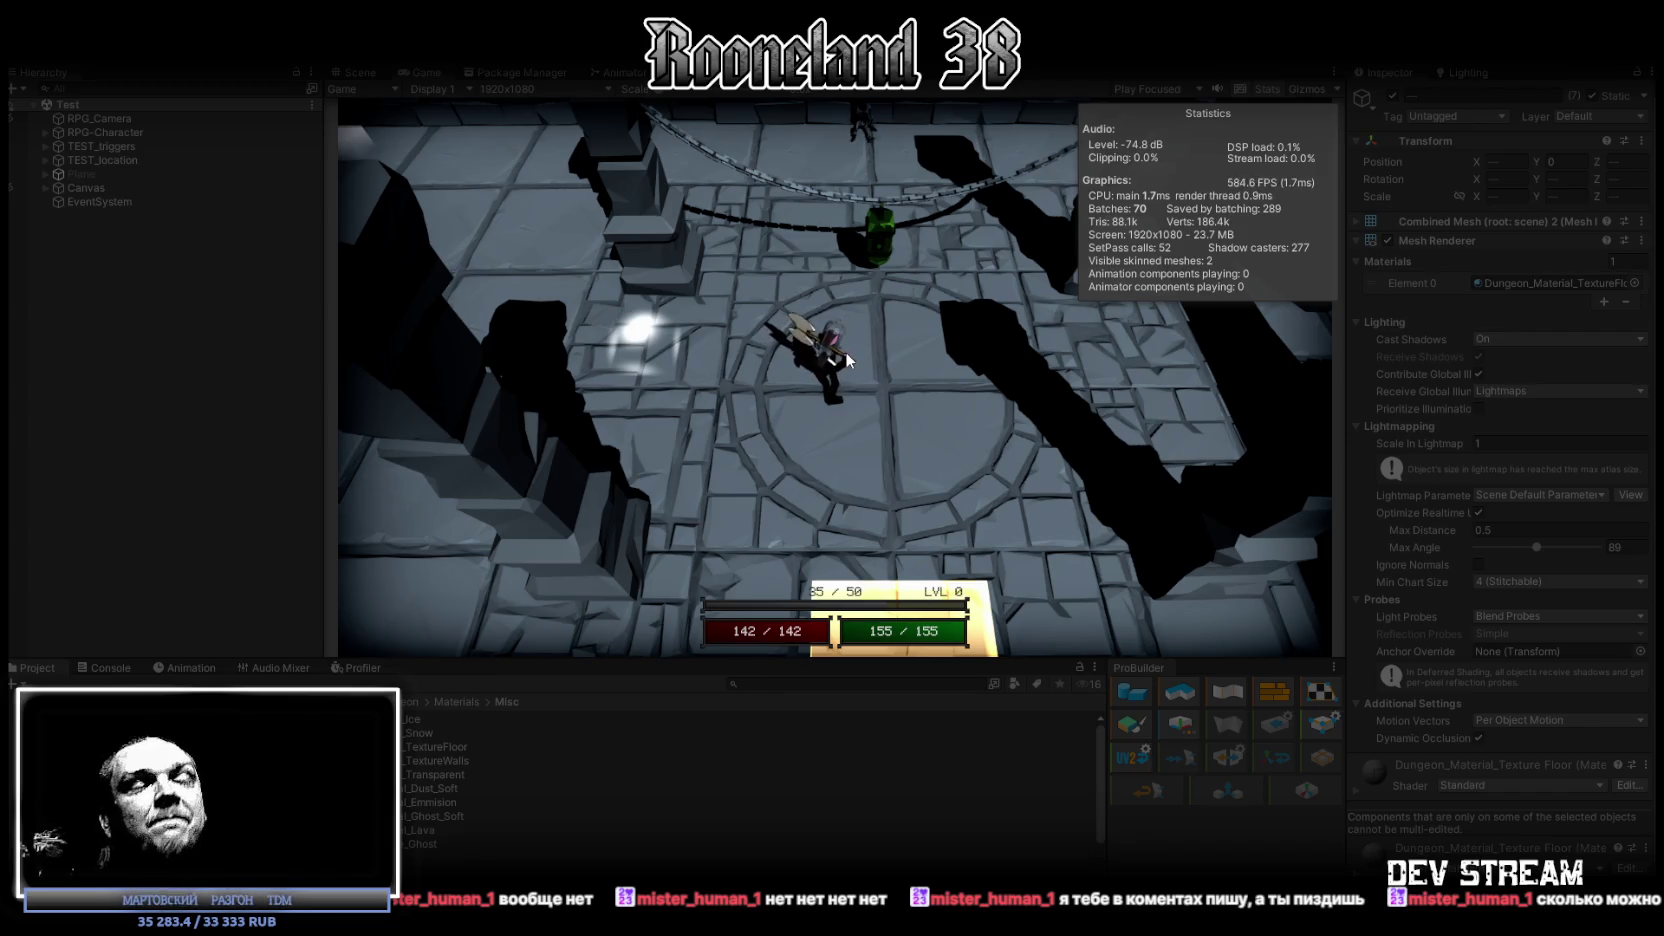
{"action": "key", "text": "w"}
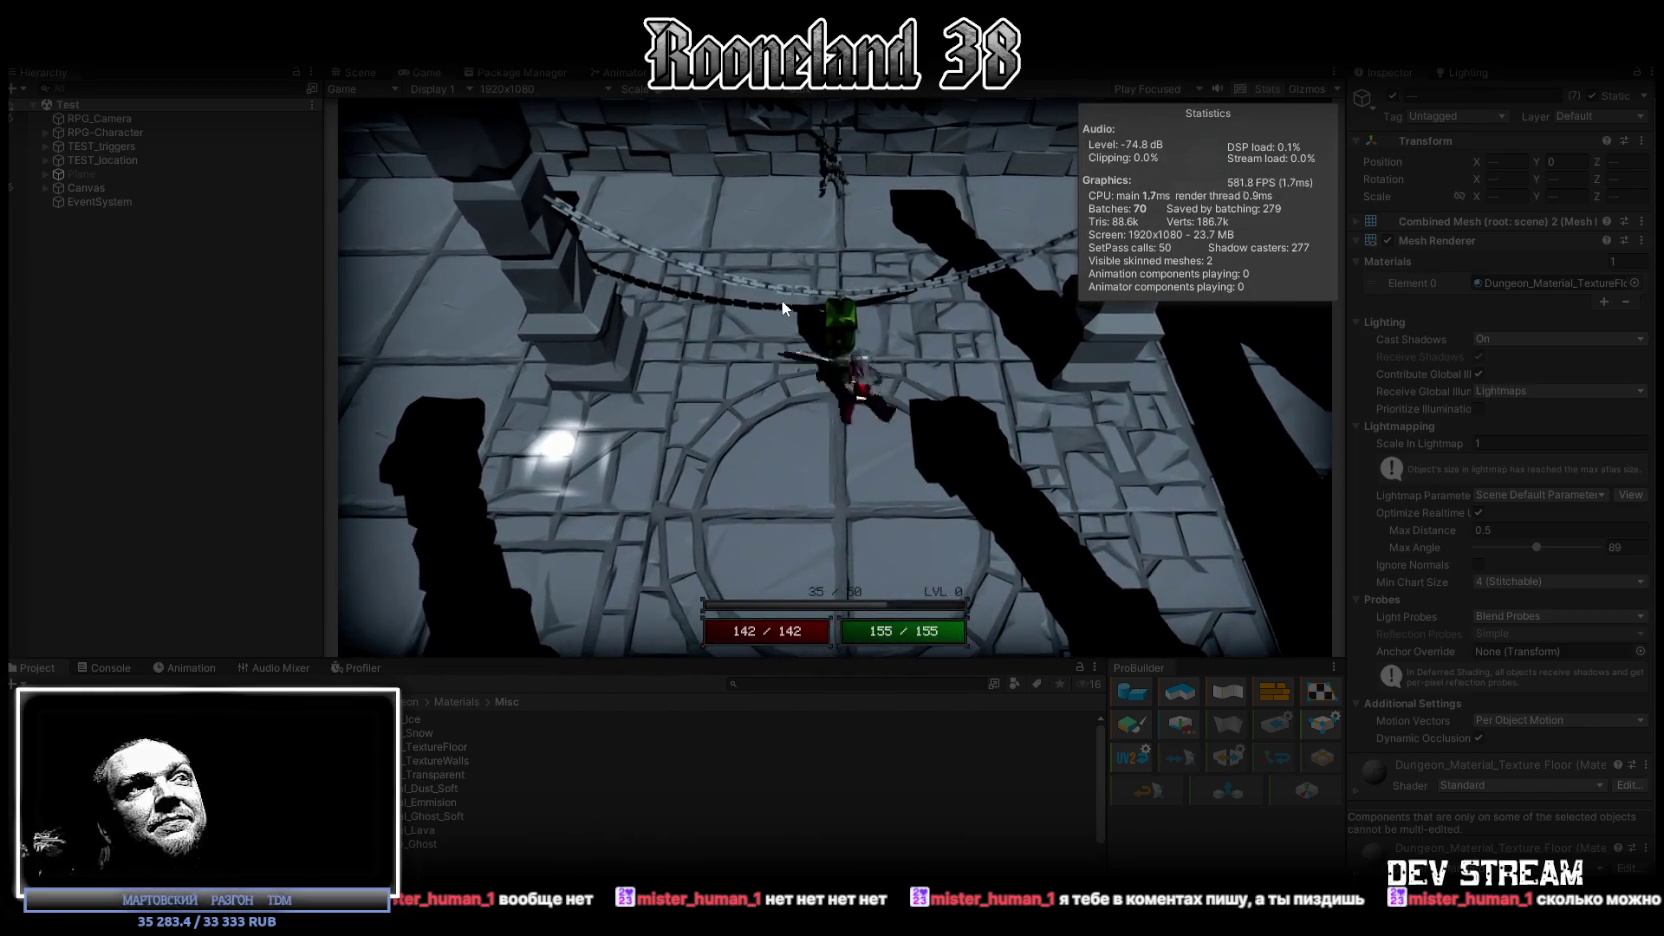
{"action": "left_click", "coordinate": [781, 302]}
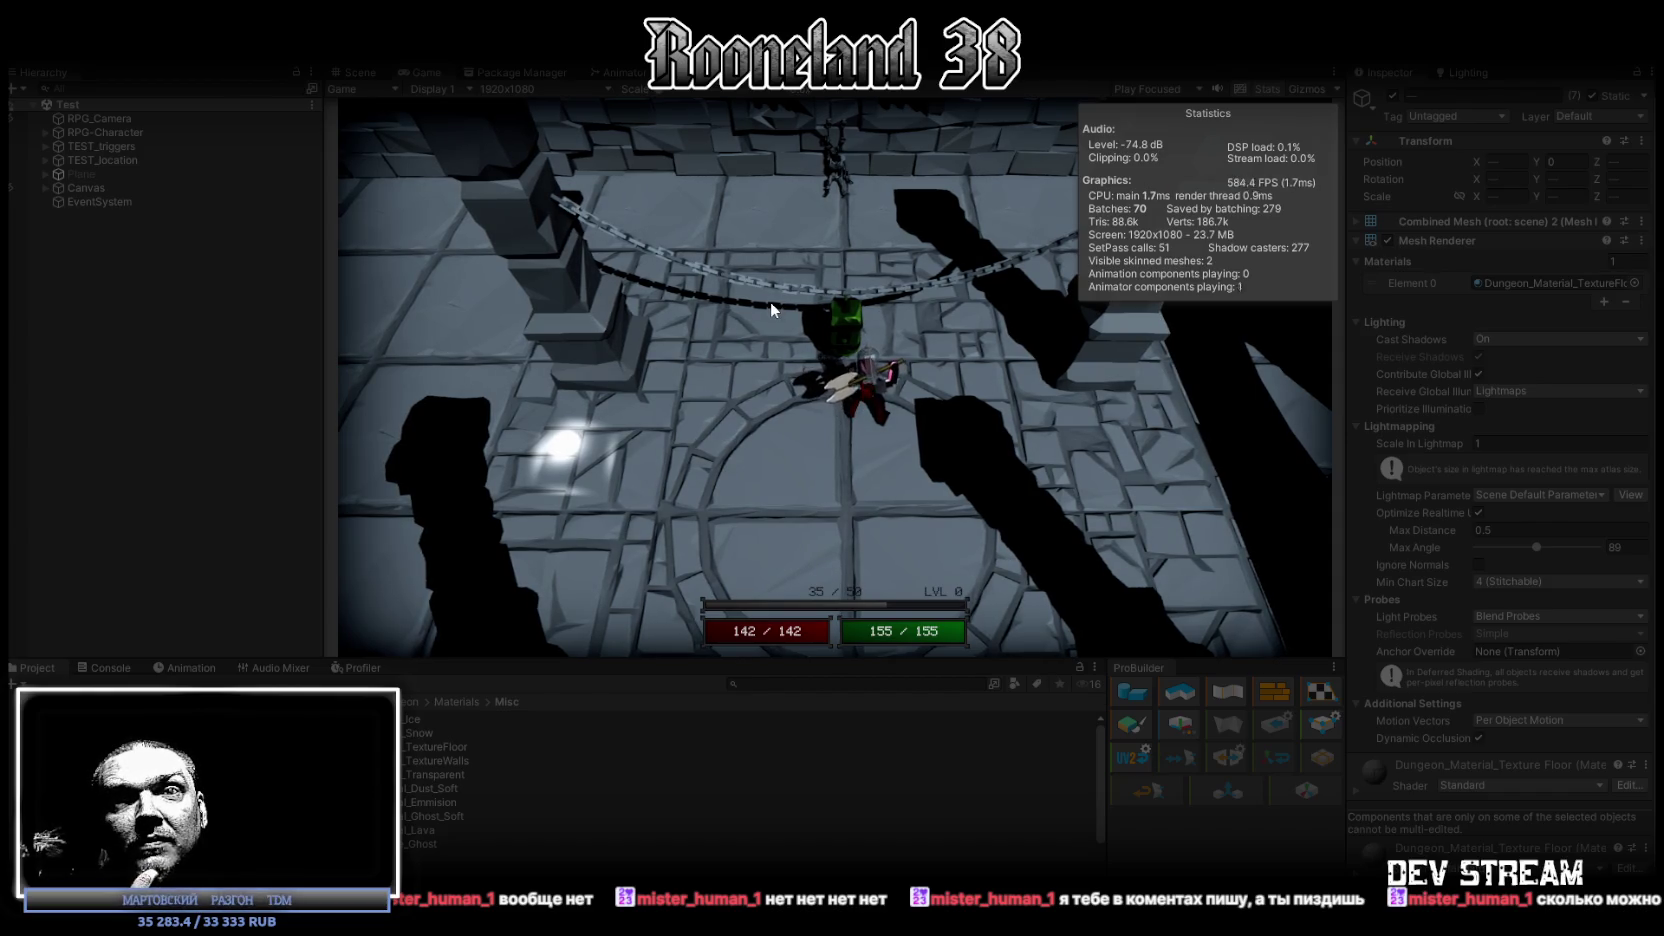
{"action": "left_click", "coordinate": [770, 301]}
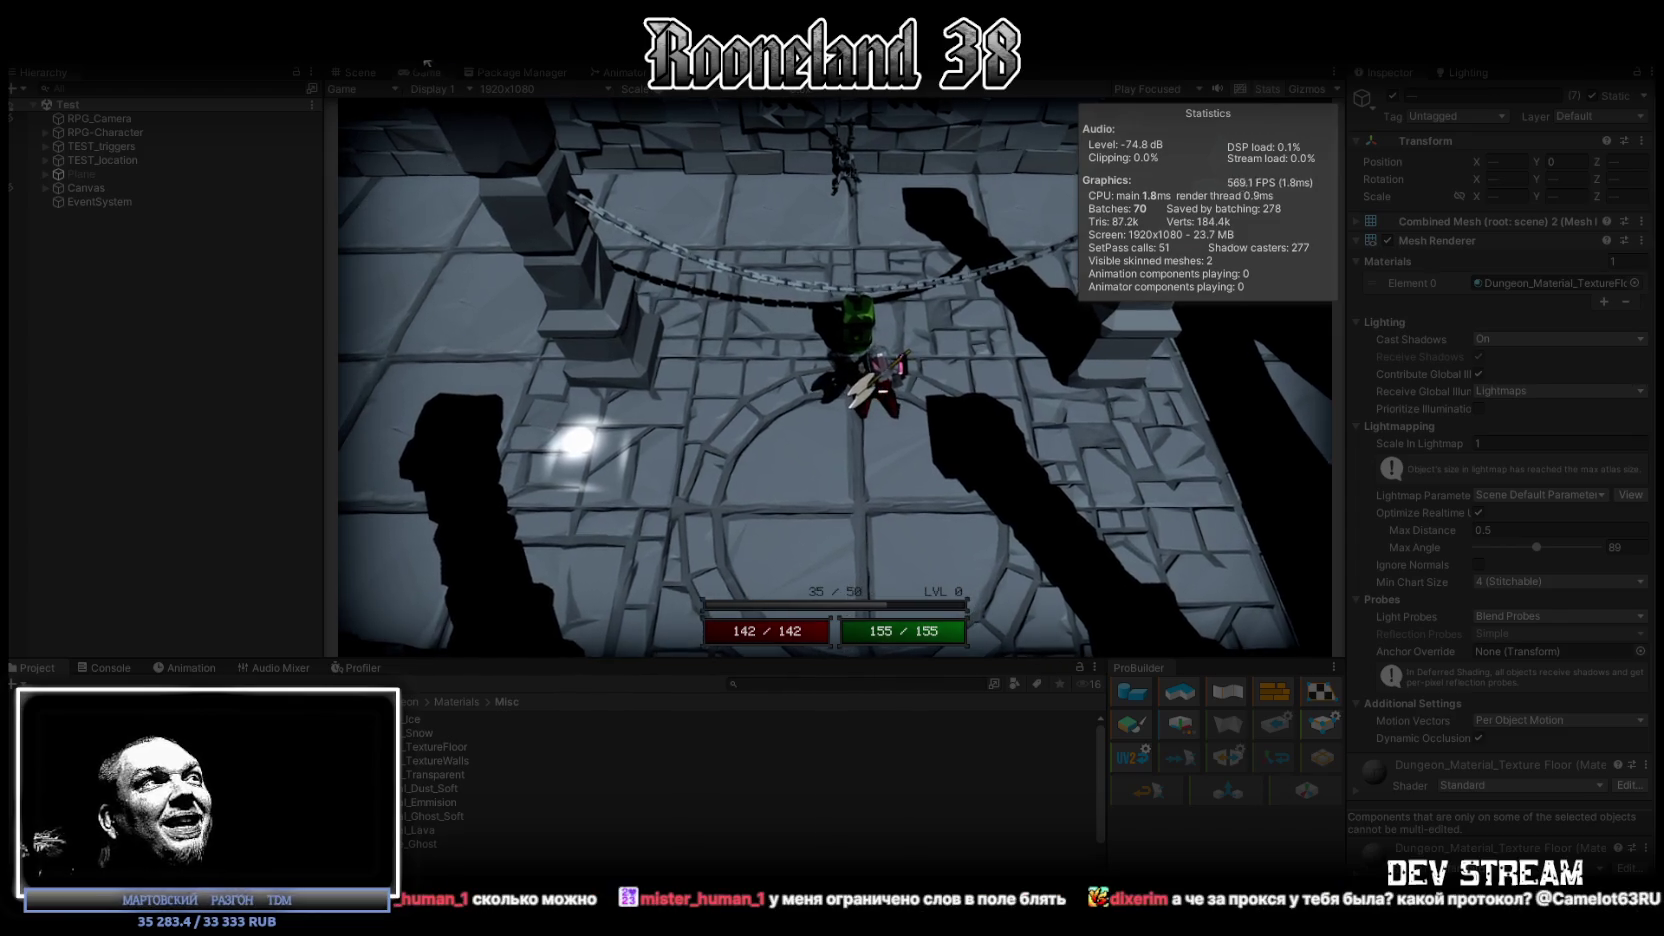
{"action": "double_click", "coordinate": [414, 71]}
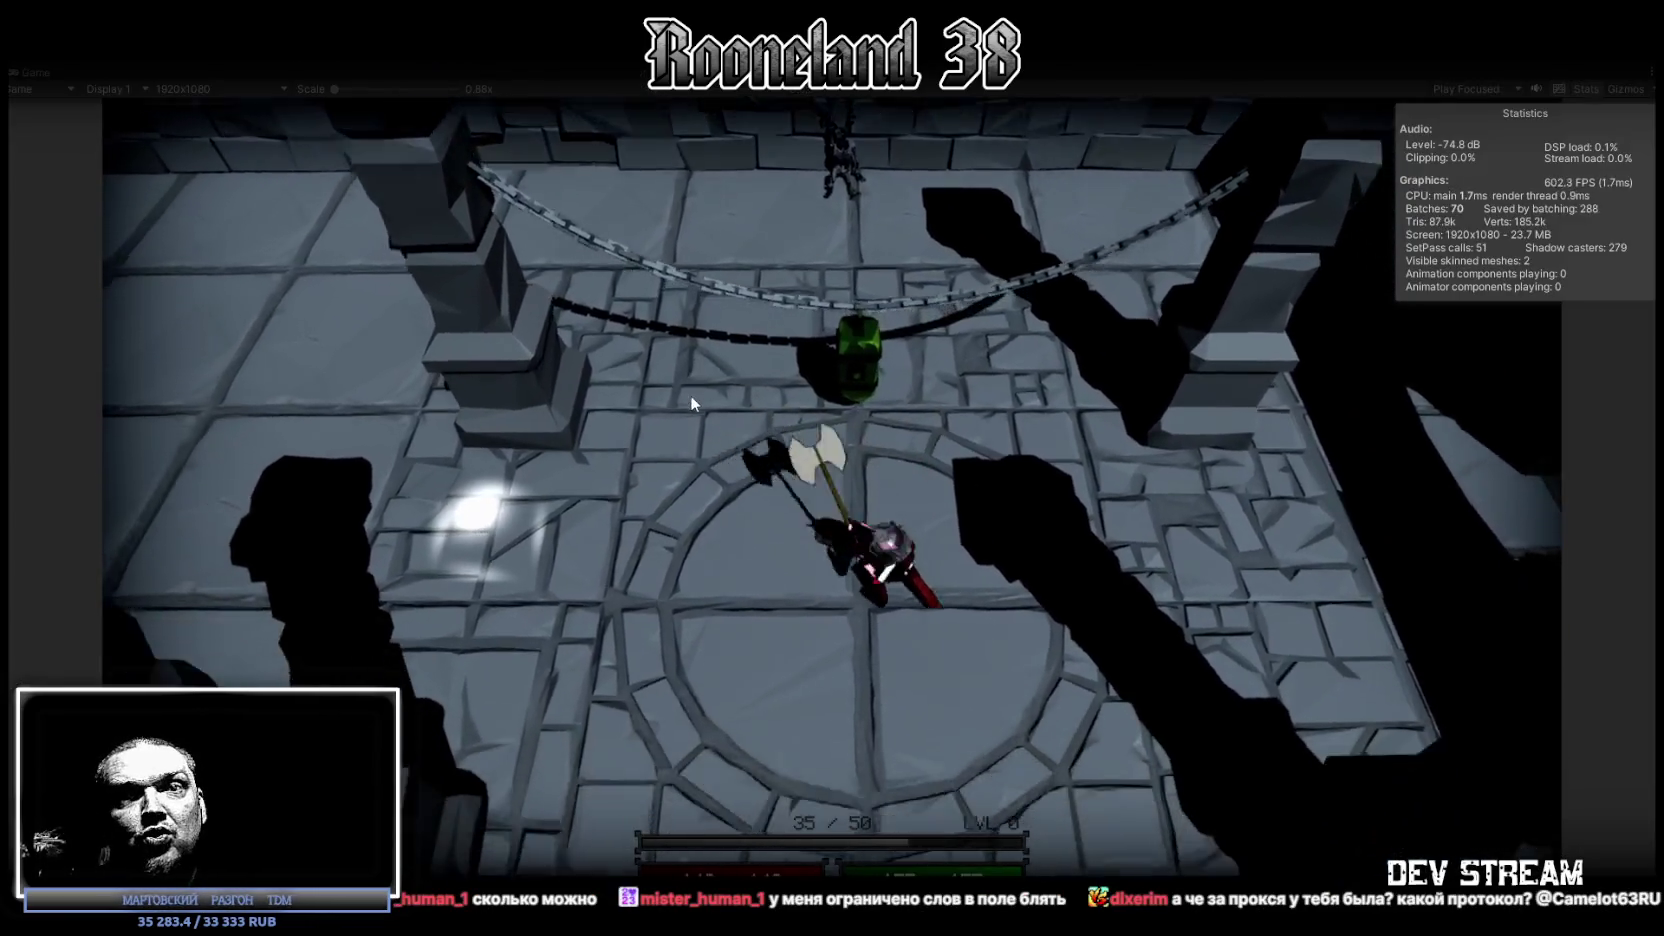
Walk the hero left, north past the large stone pillar toward the dark opening, then switch to Chrome.
{"action": "key", "text": "a"}
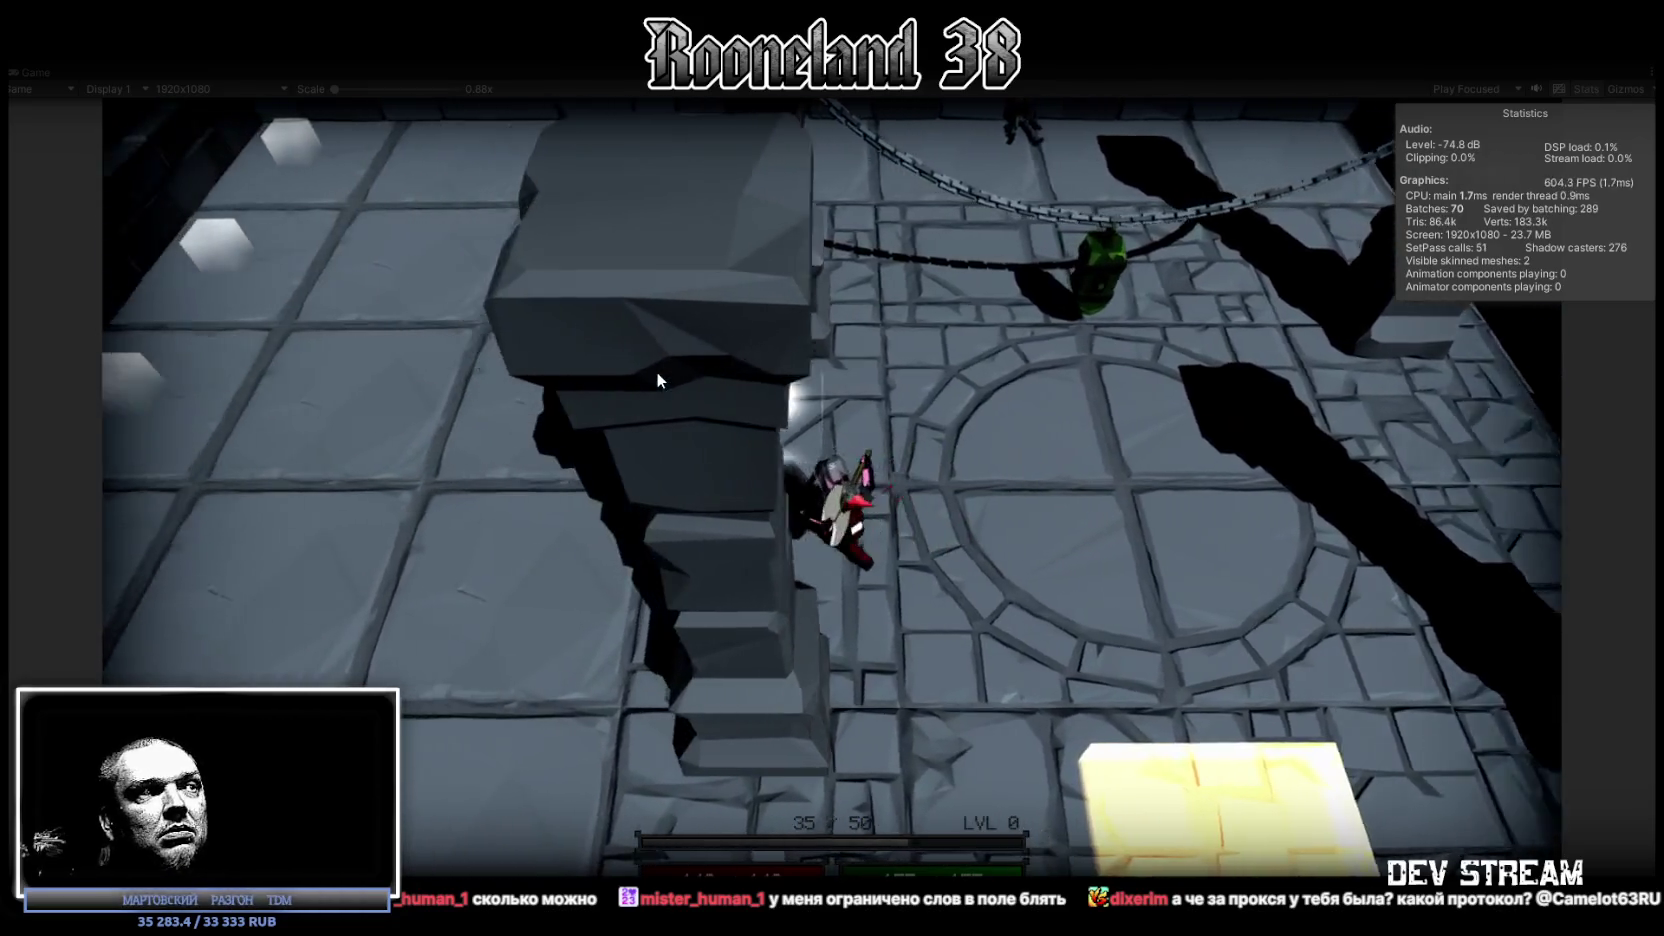
{"action": "key", "text": "a"}
{"action": "key", "text": "w"}
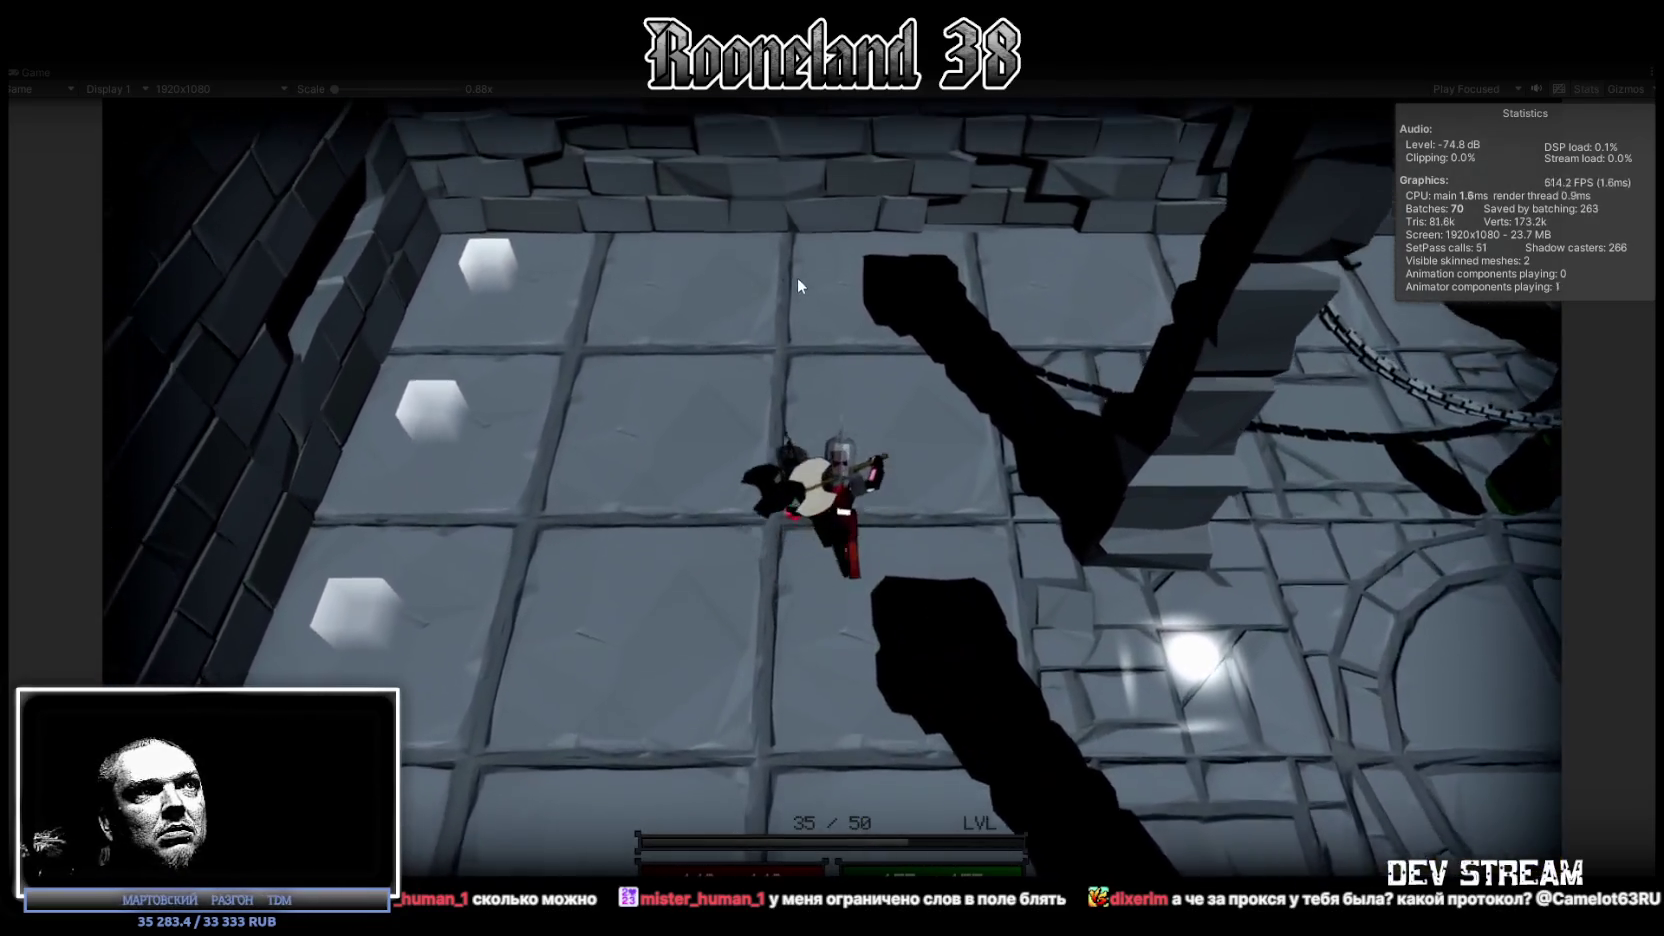
{"action": "key", "text": "w"}
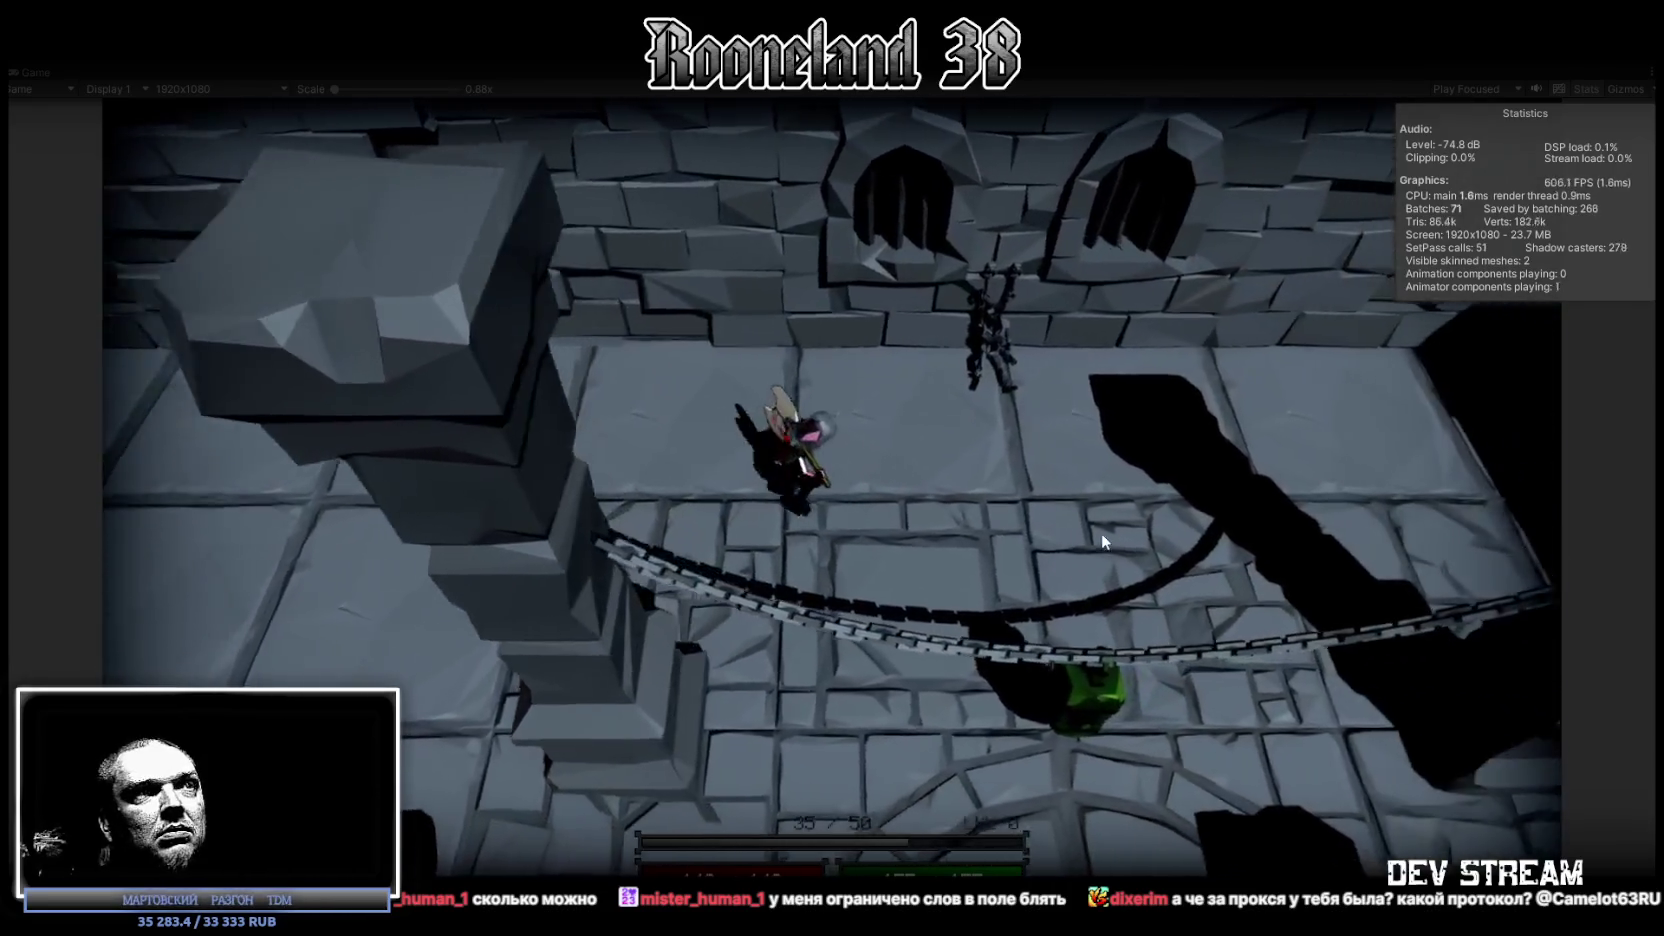
{"action": "key", "text": "w"}
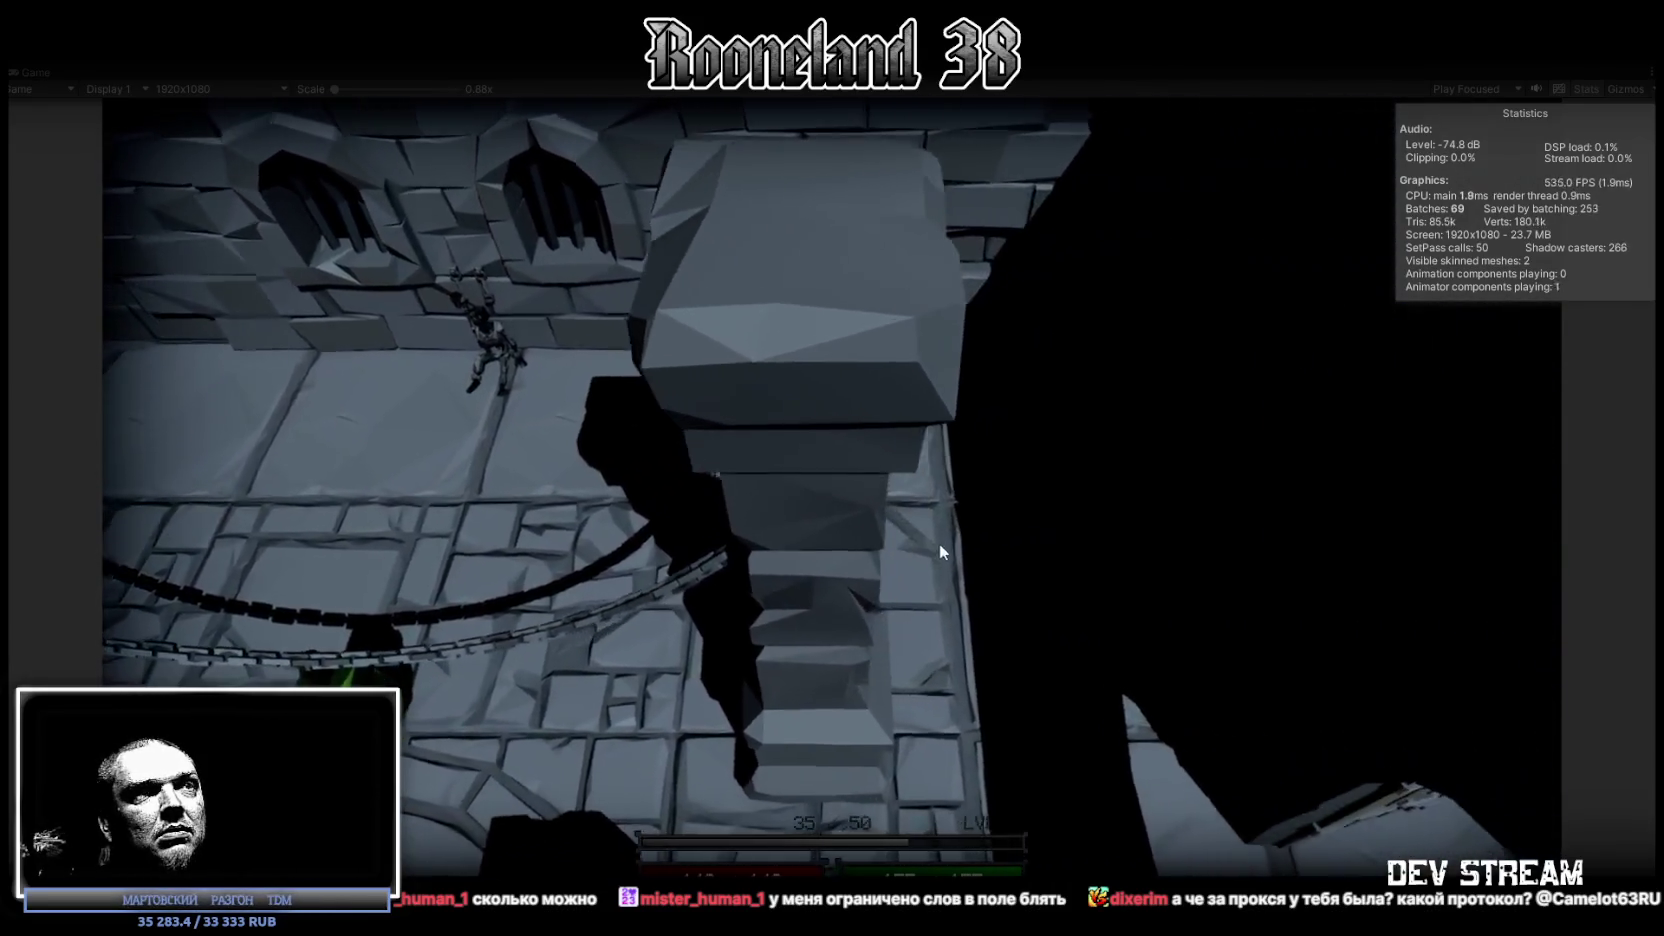
{"action": "key", "text": "s"}
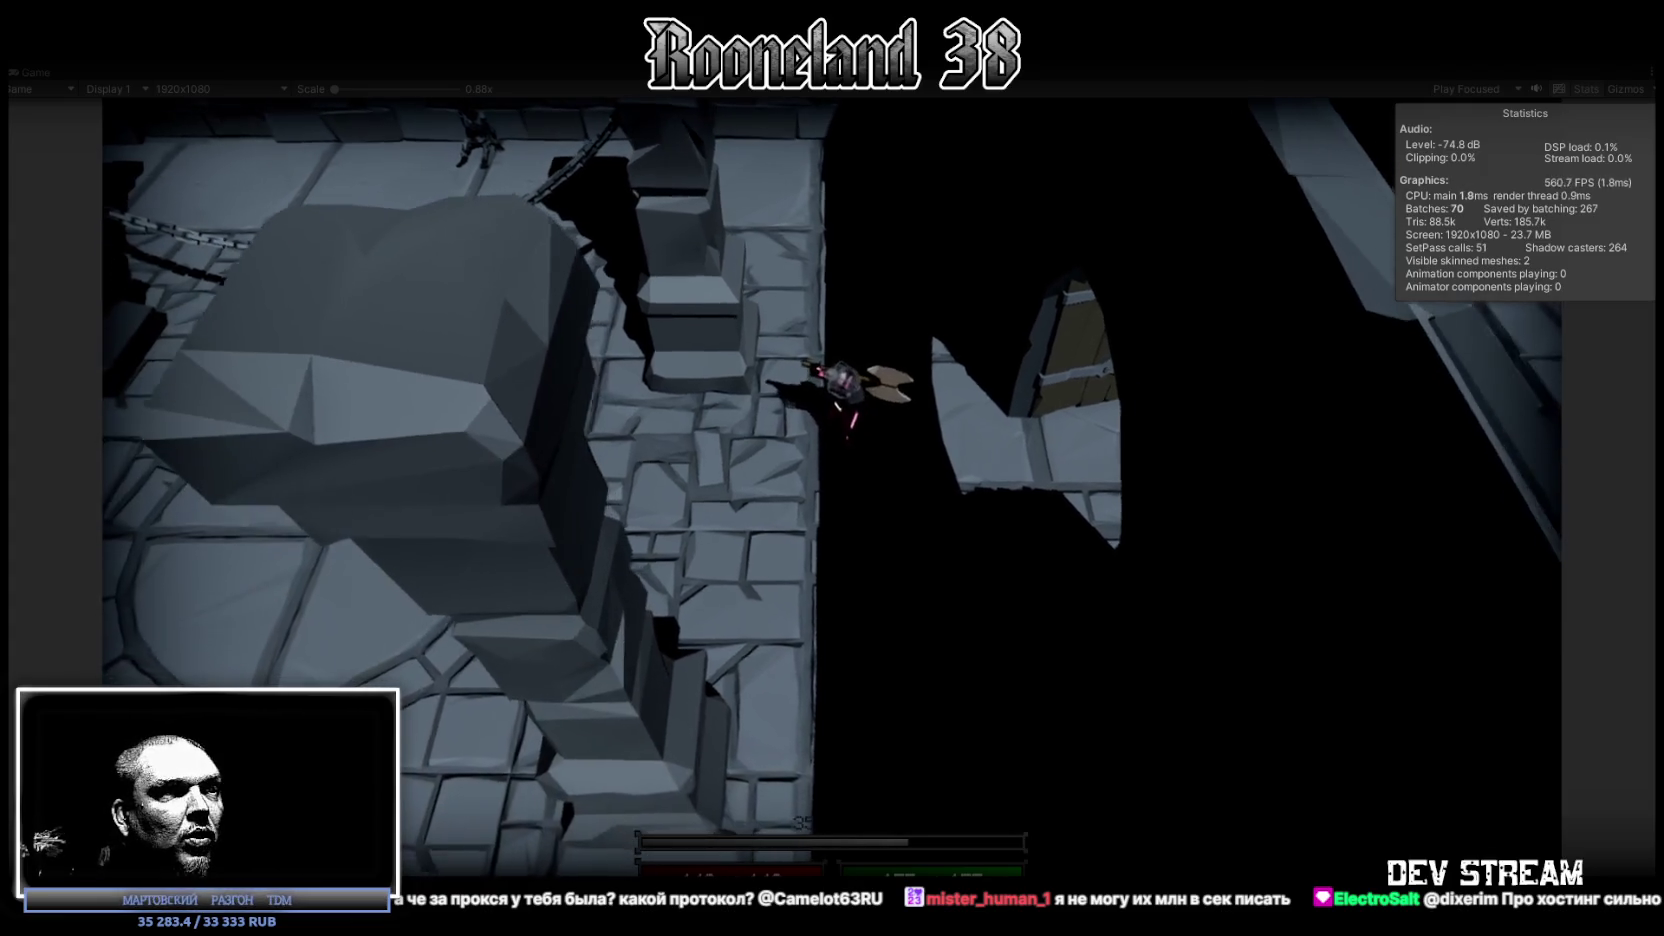
{"action": "key", "text": "d"}
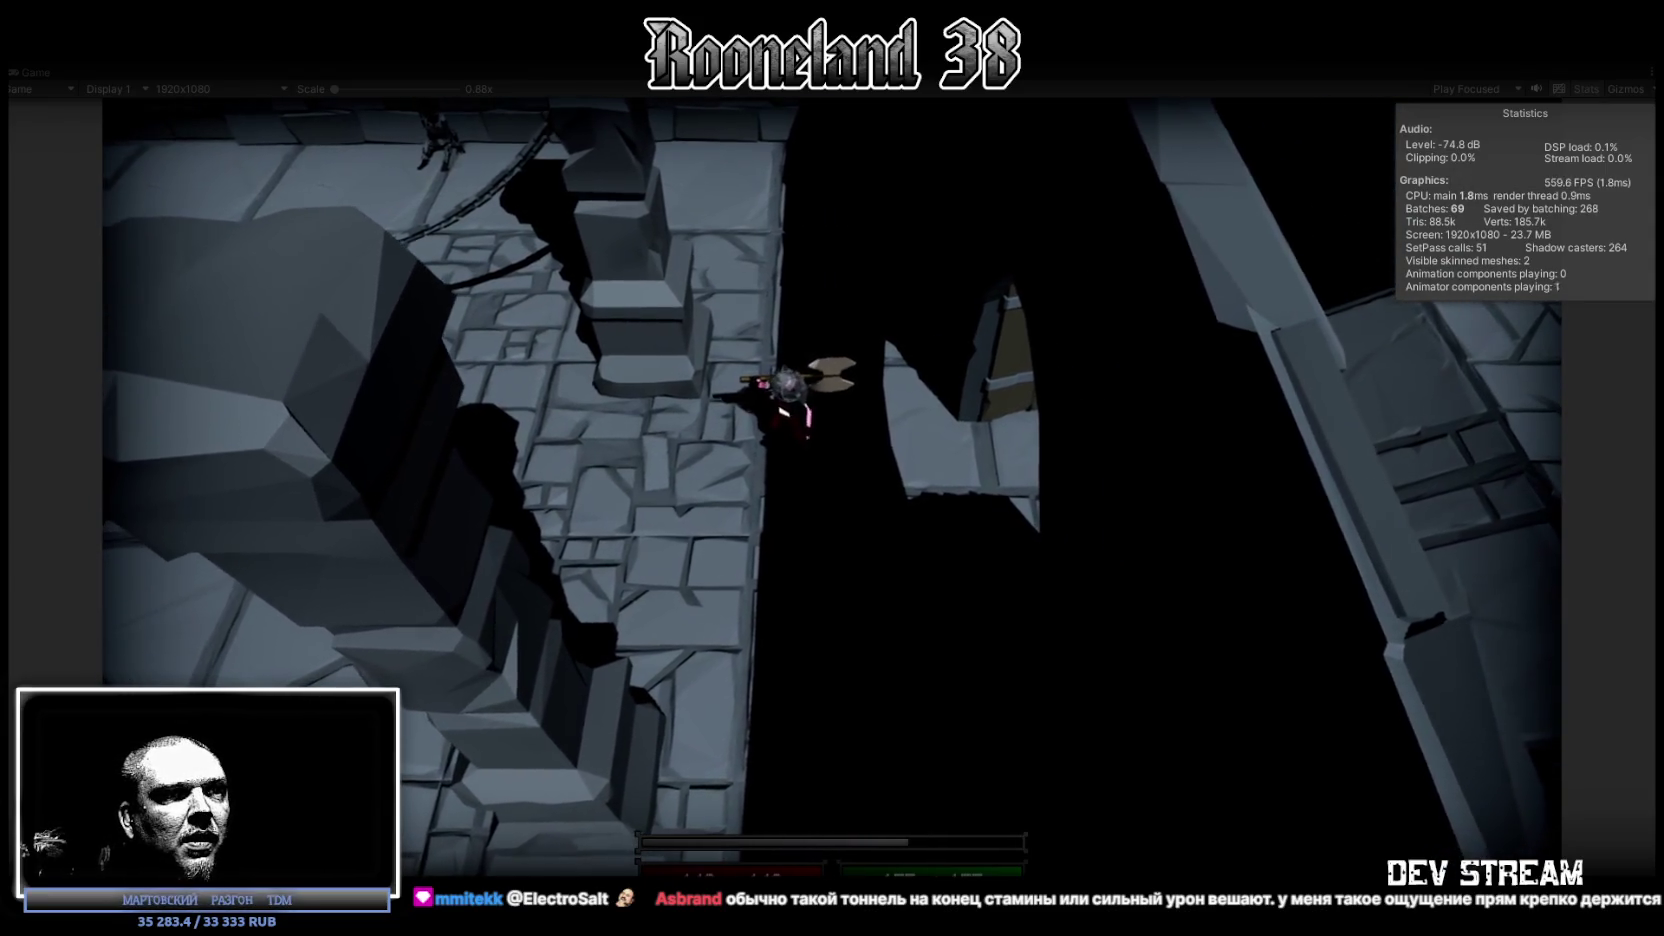
{"action": "key", "text": "alt+Tab"}
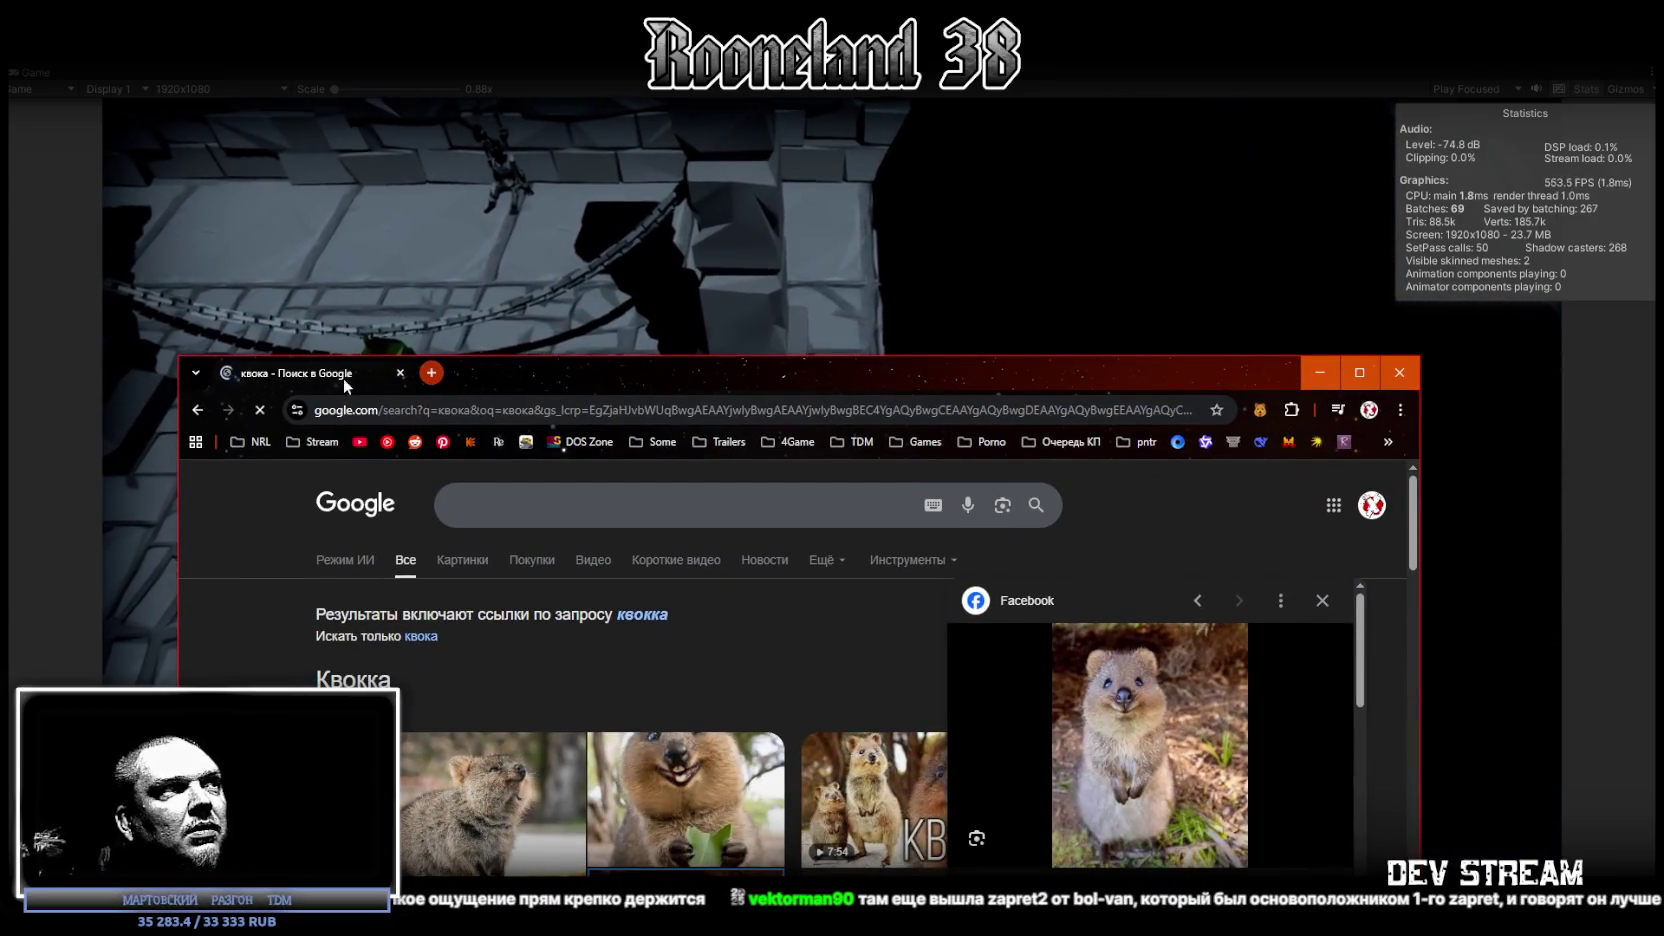
Leave the квока image results and return to the running dungeon game.
{"action": "key", "text": "alt+Tab"}
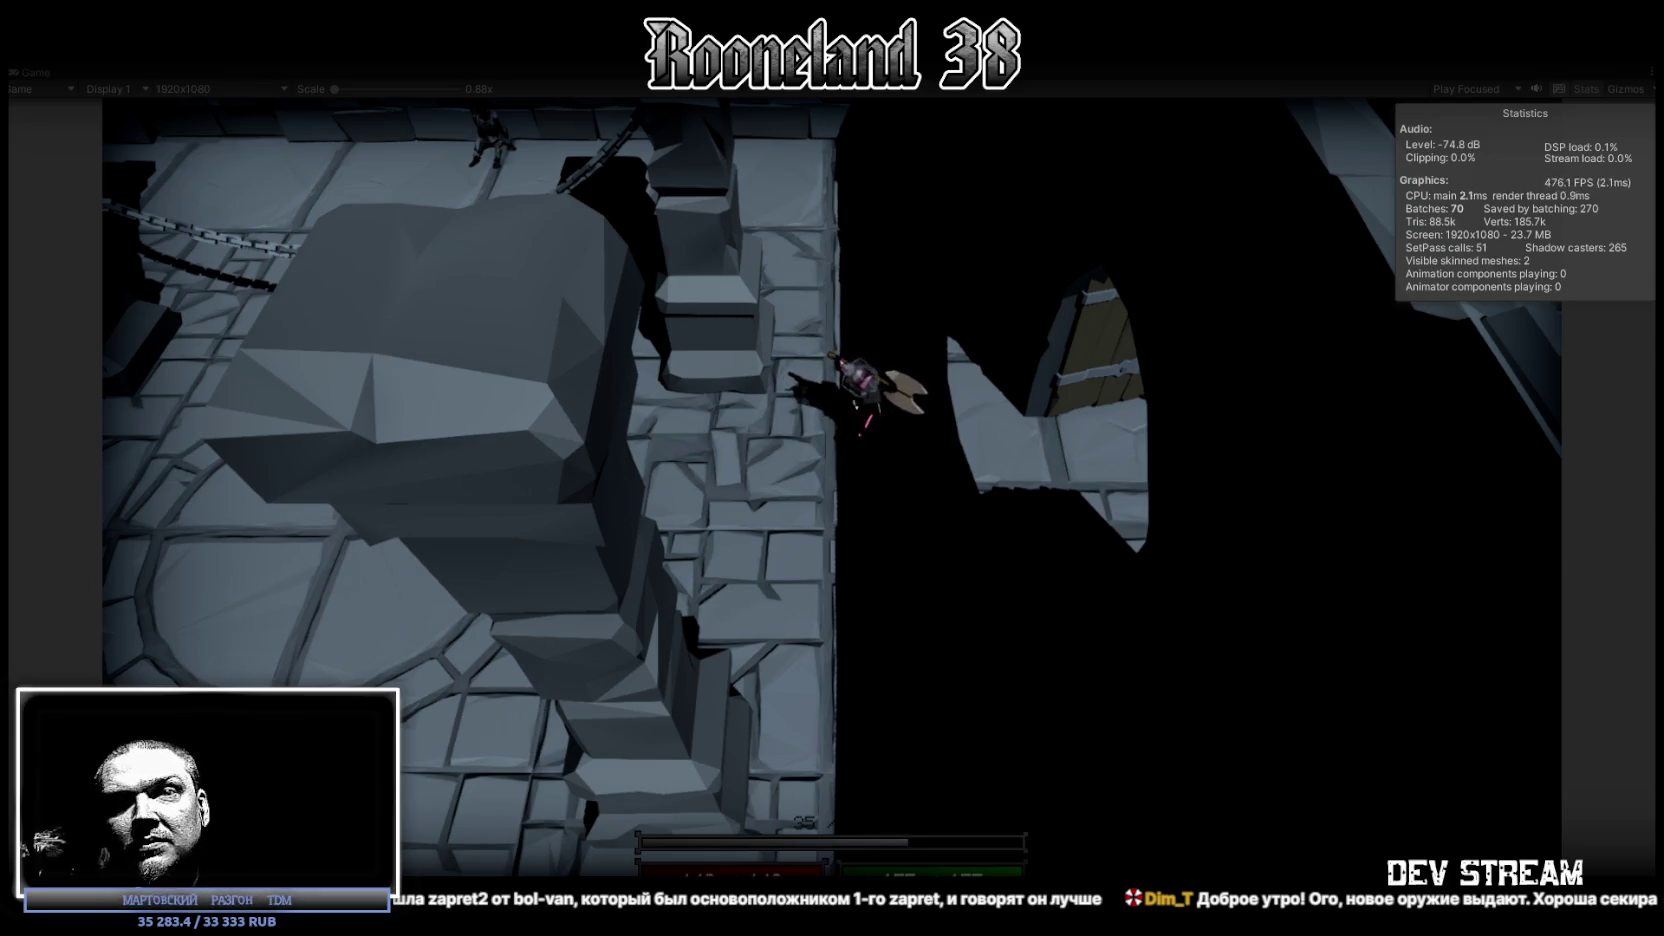
Walk the hero up the corridor into the circular room, then left, down and slightly right.
{"action": "key", "text": "w"}
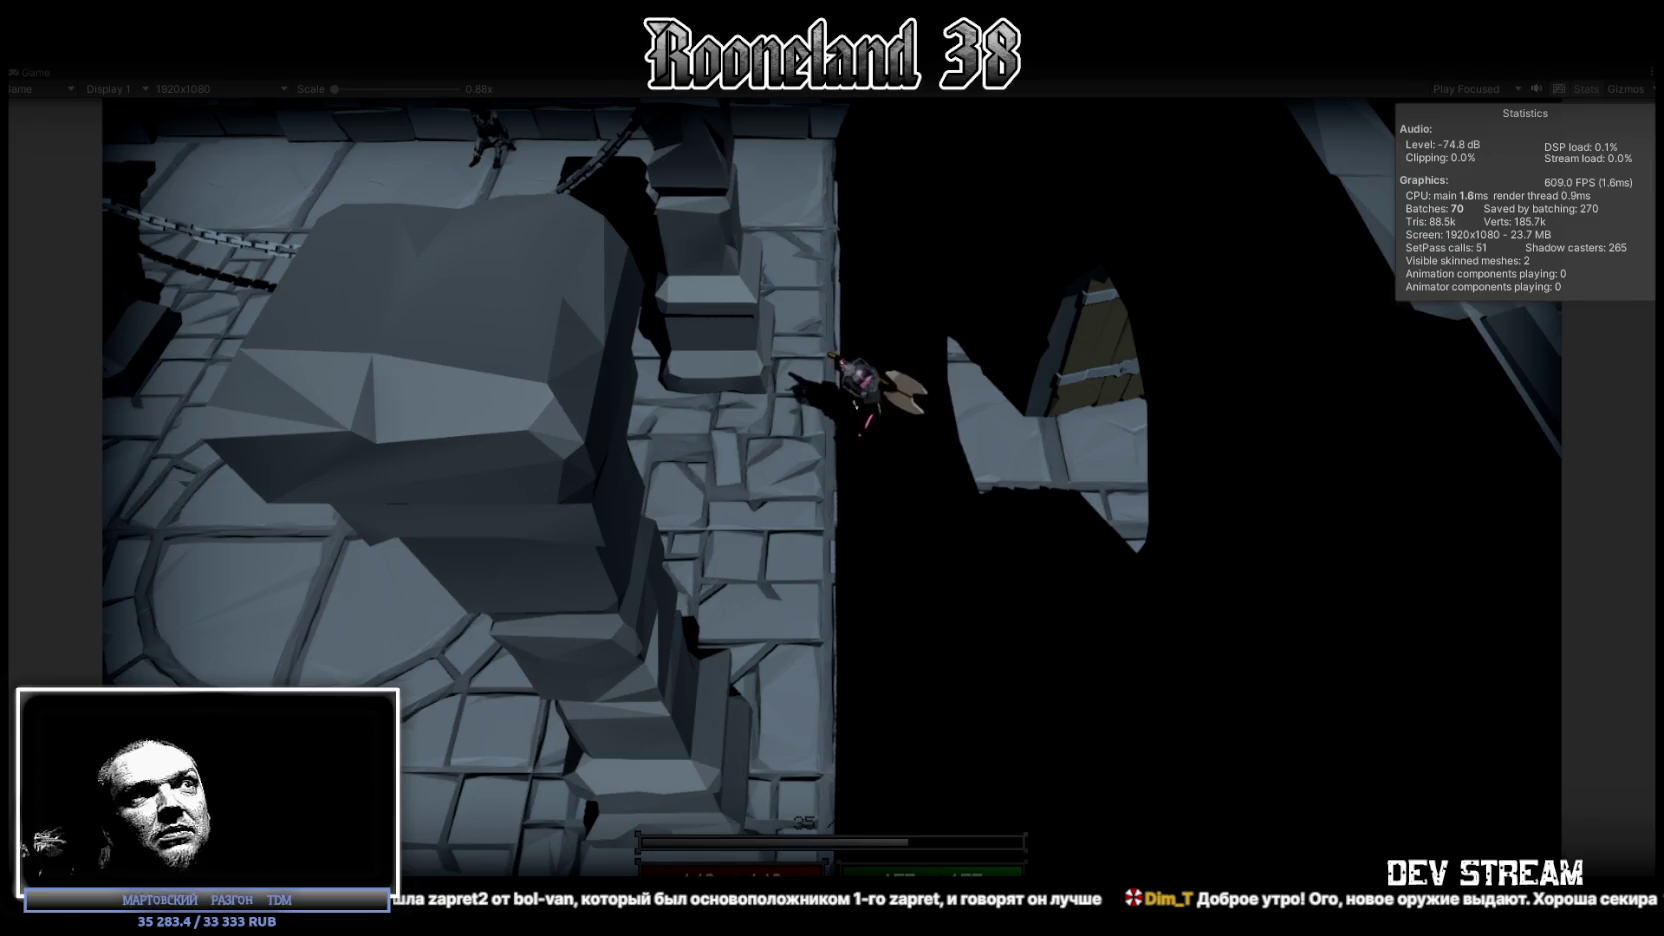
{"action": "key", "text": "w"}
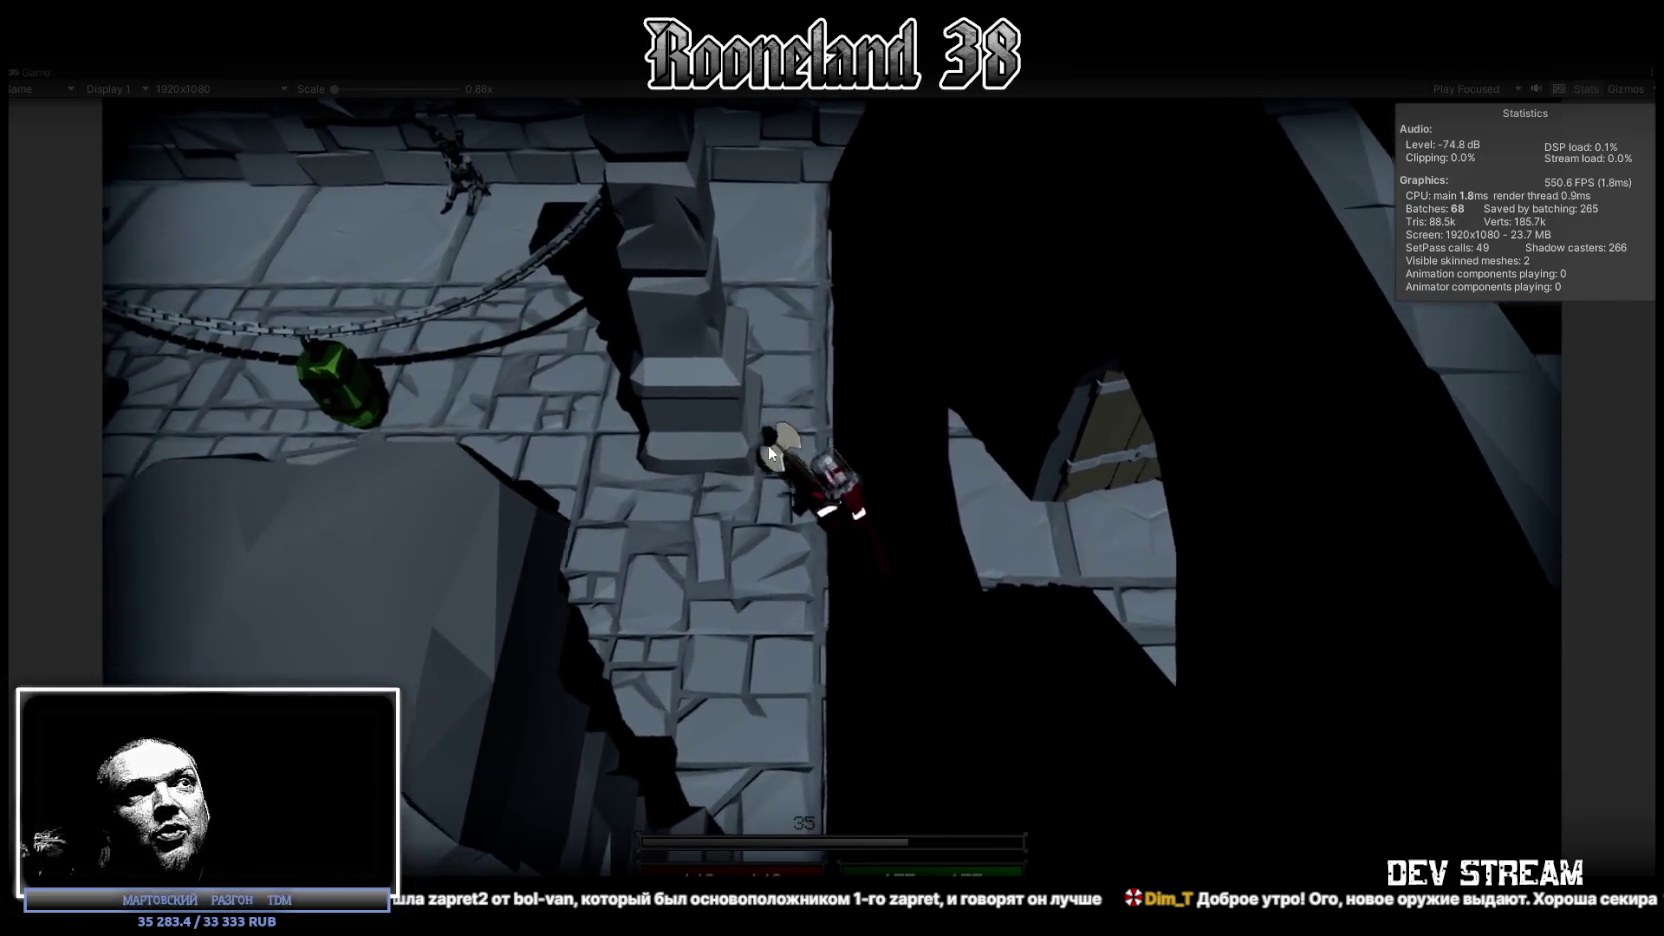
{"action": "key", "text": "a"}
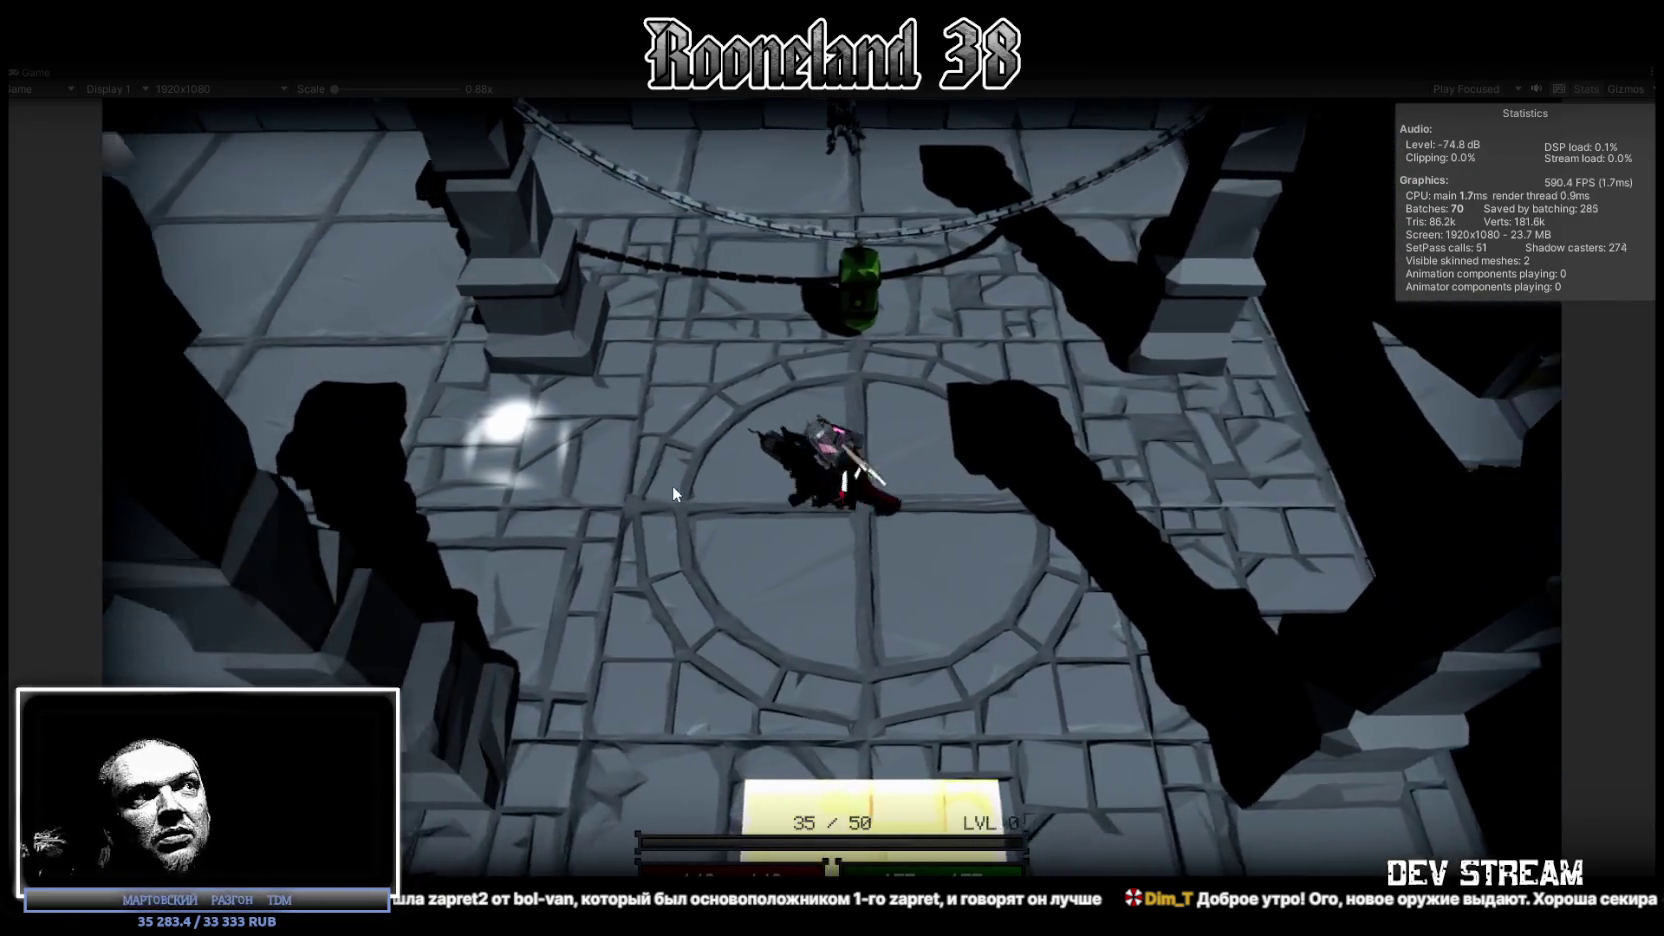
{"action": "key", "text": "s"}
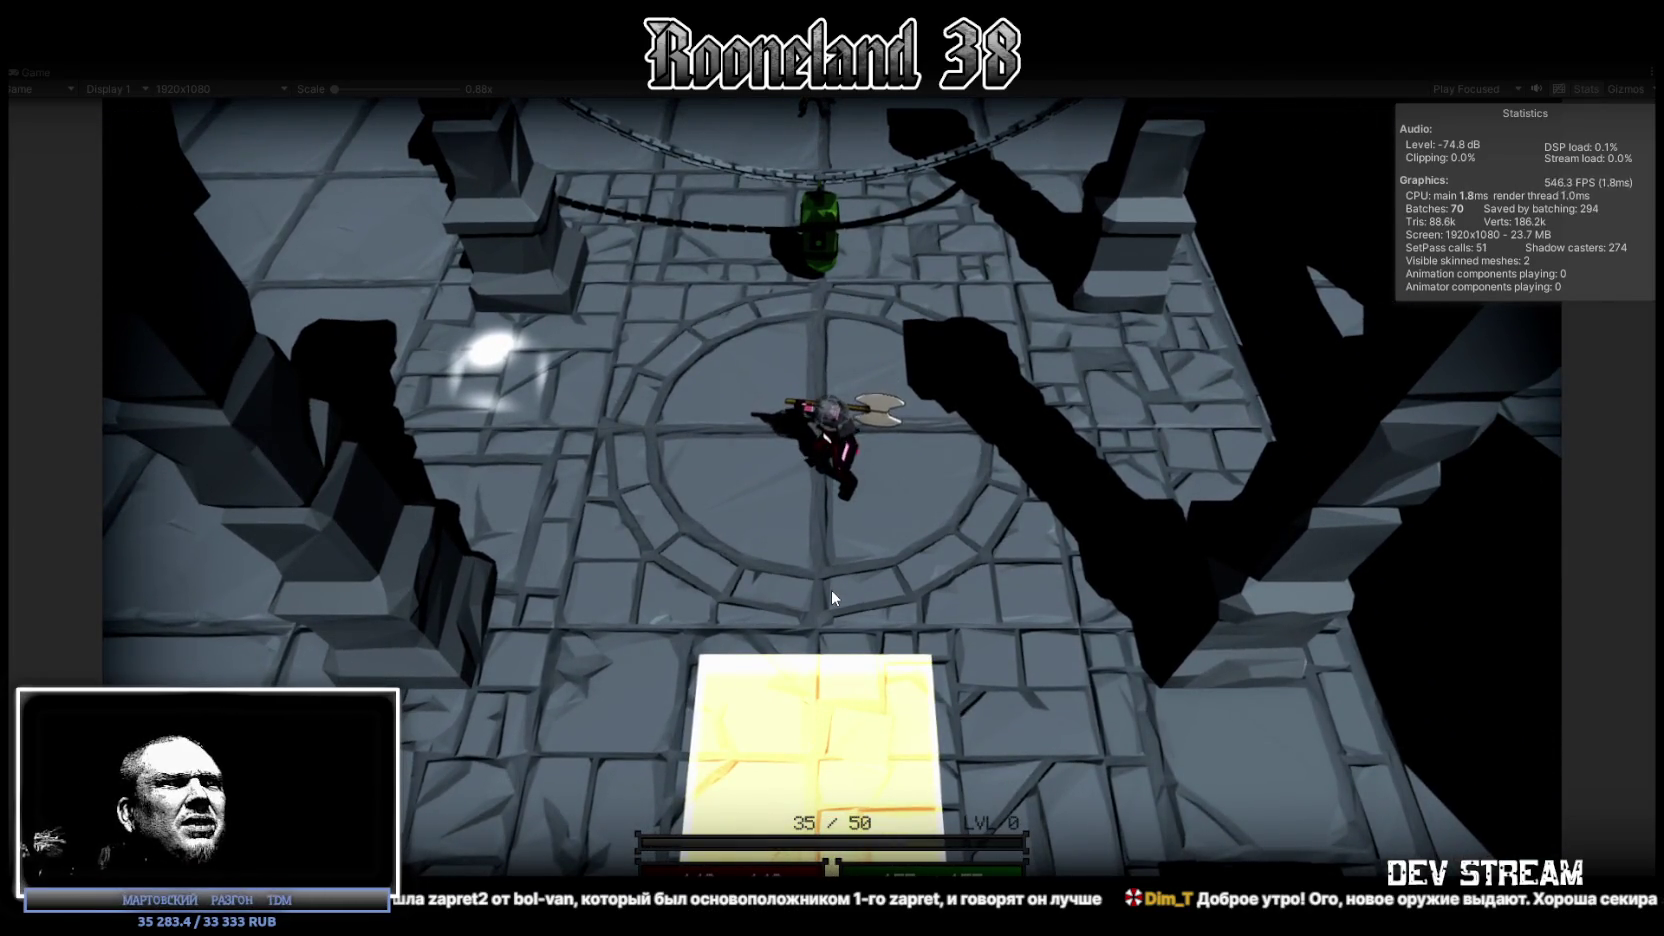
{"action": "key", "text": "d"}
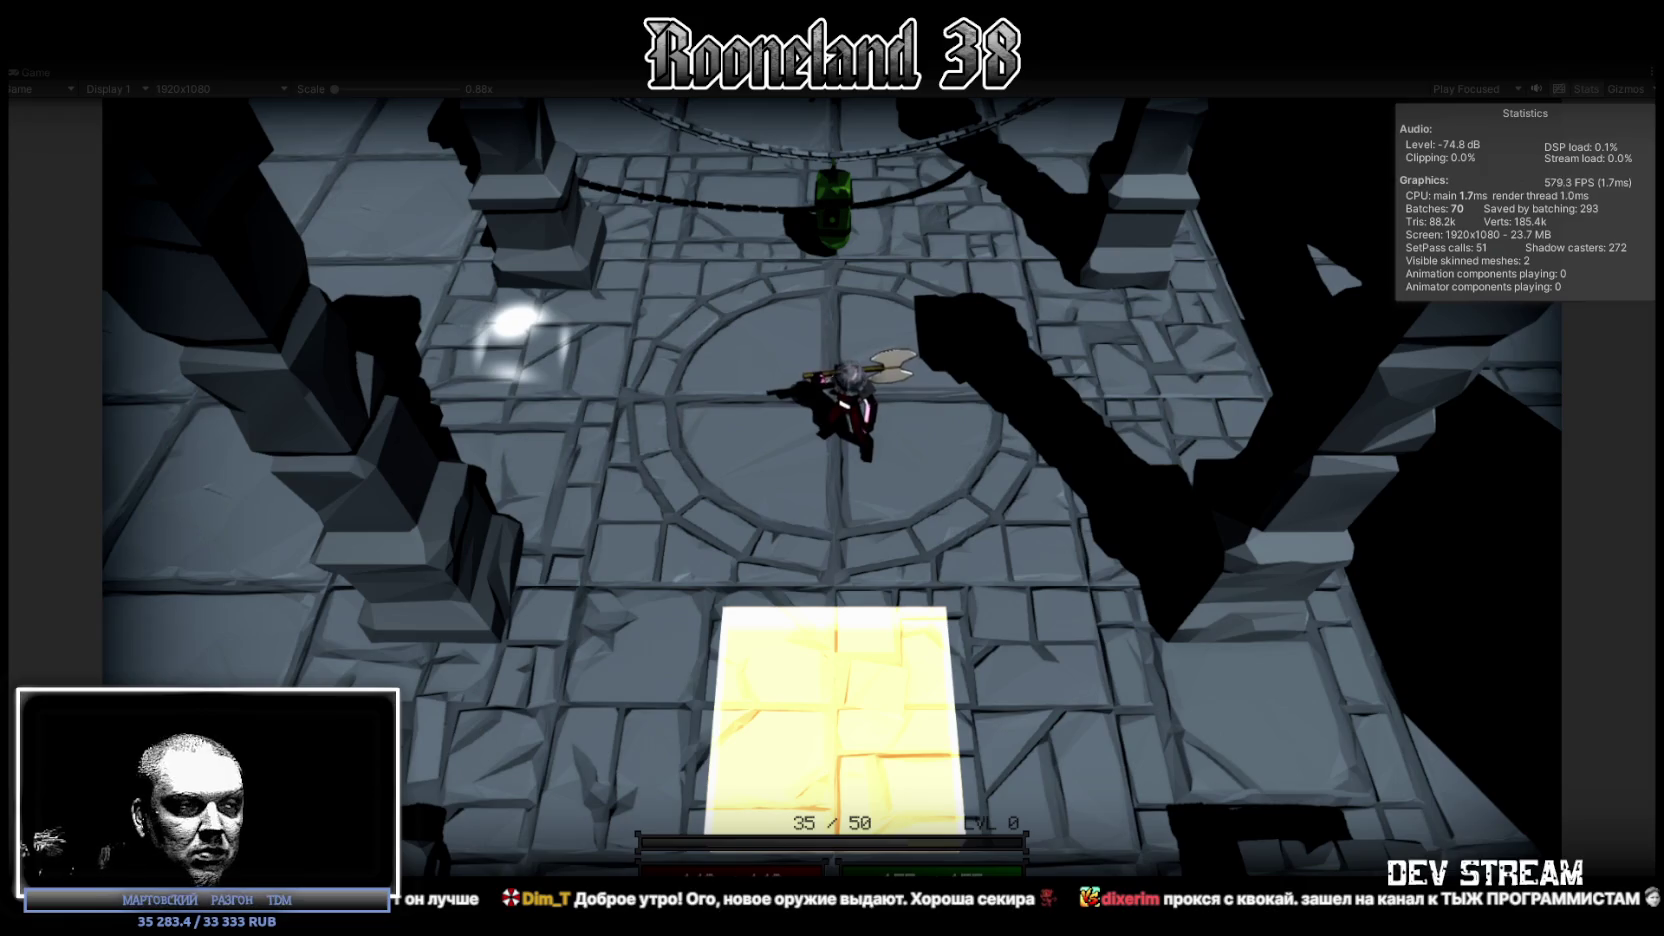
{"action": "key", "text": "a"}
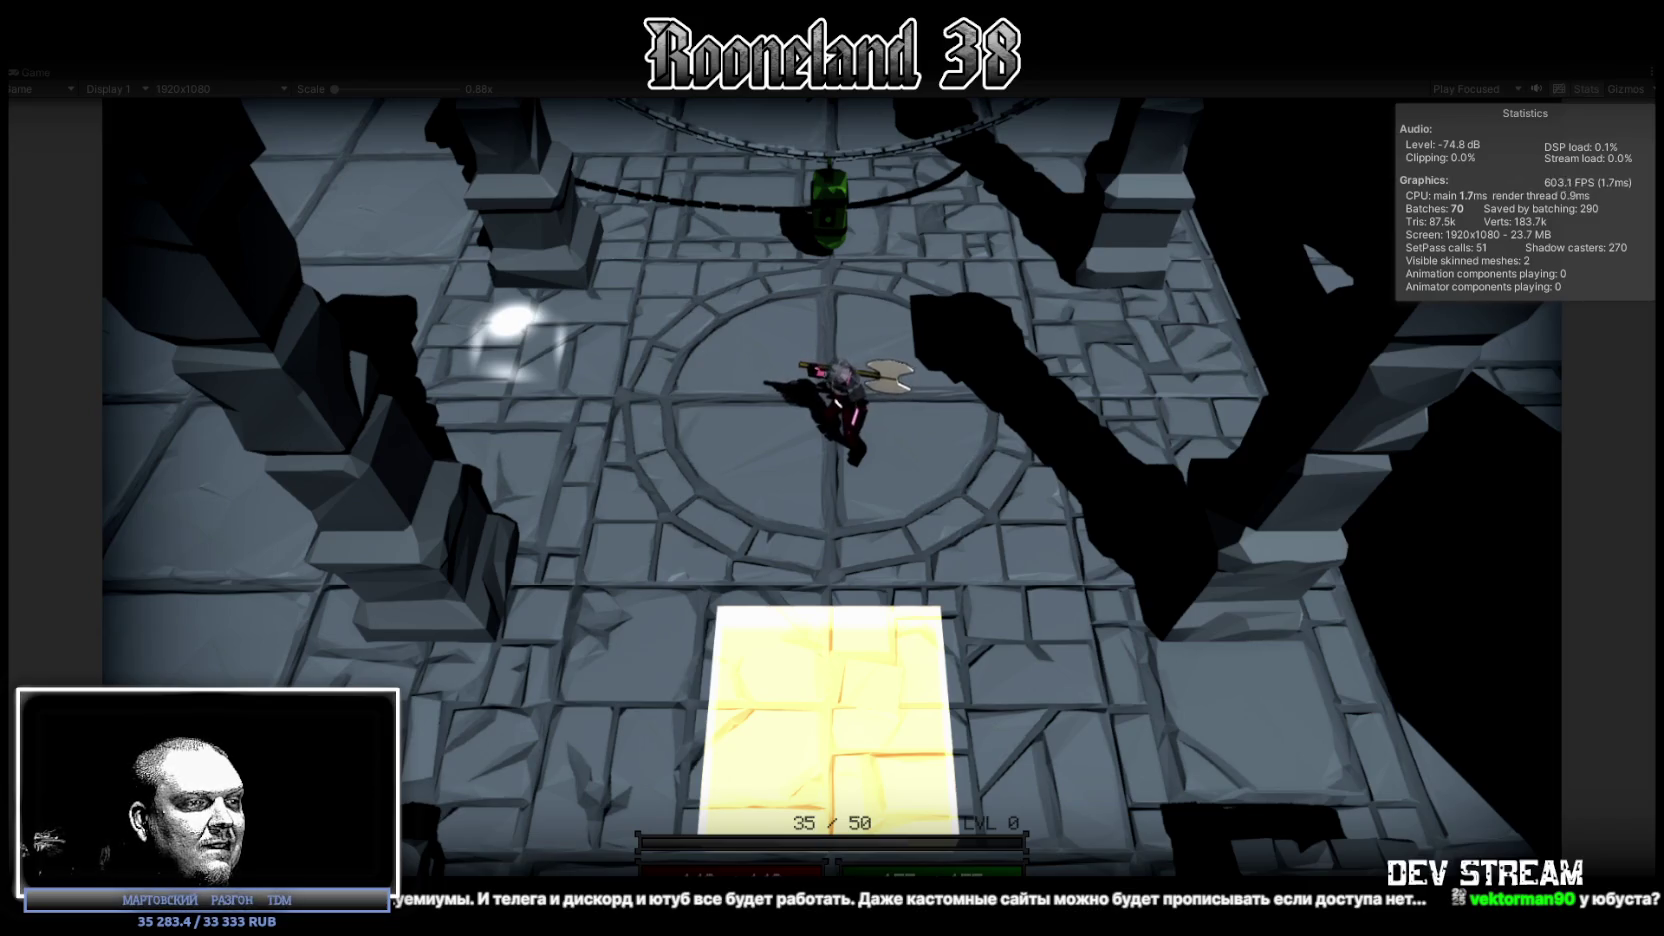
Nudge the hero right and left, then turn it and walk right across the circular floor.
{"action": "key", "text": "d"}
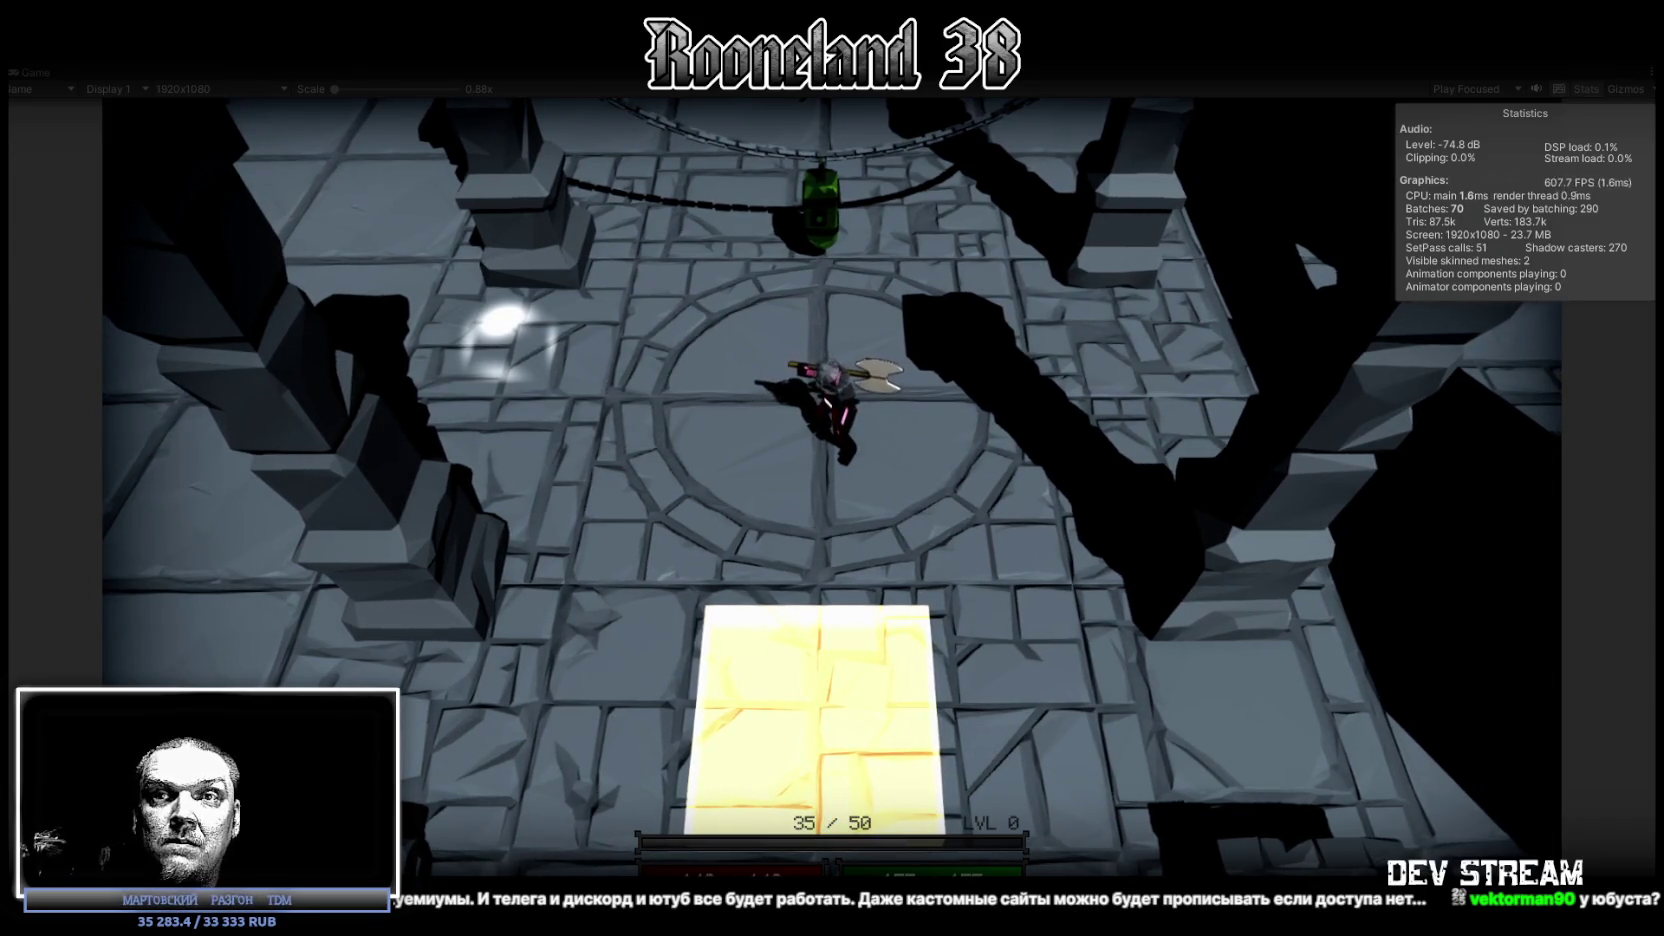
{"action": "key", "text": "a"}
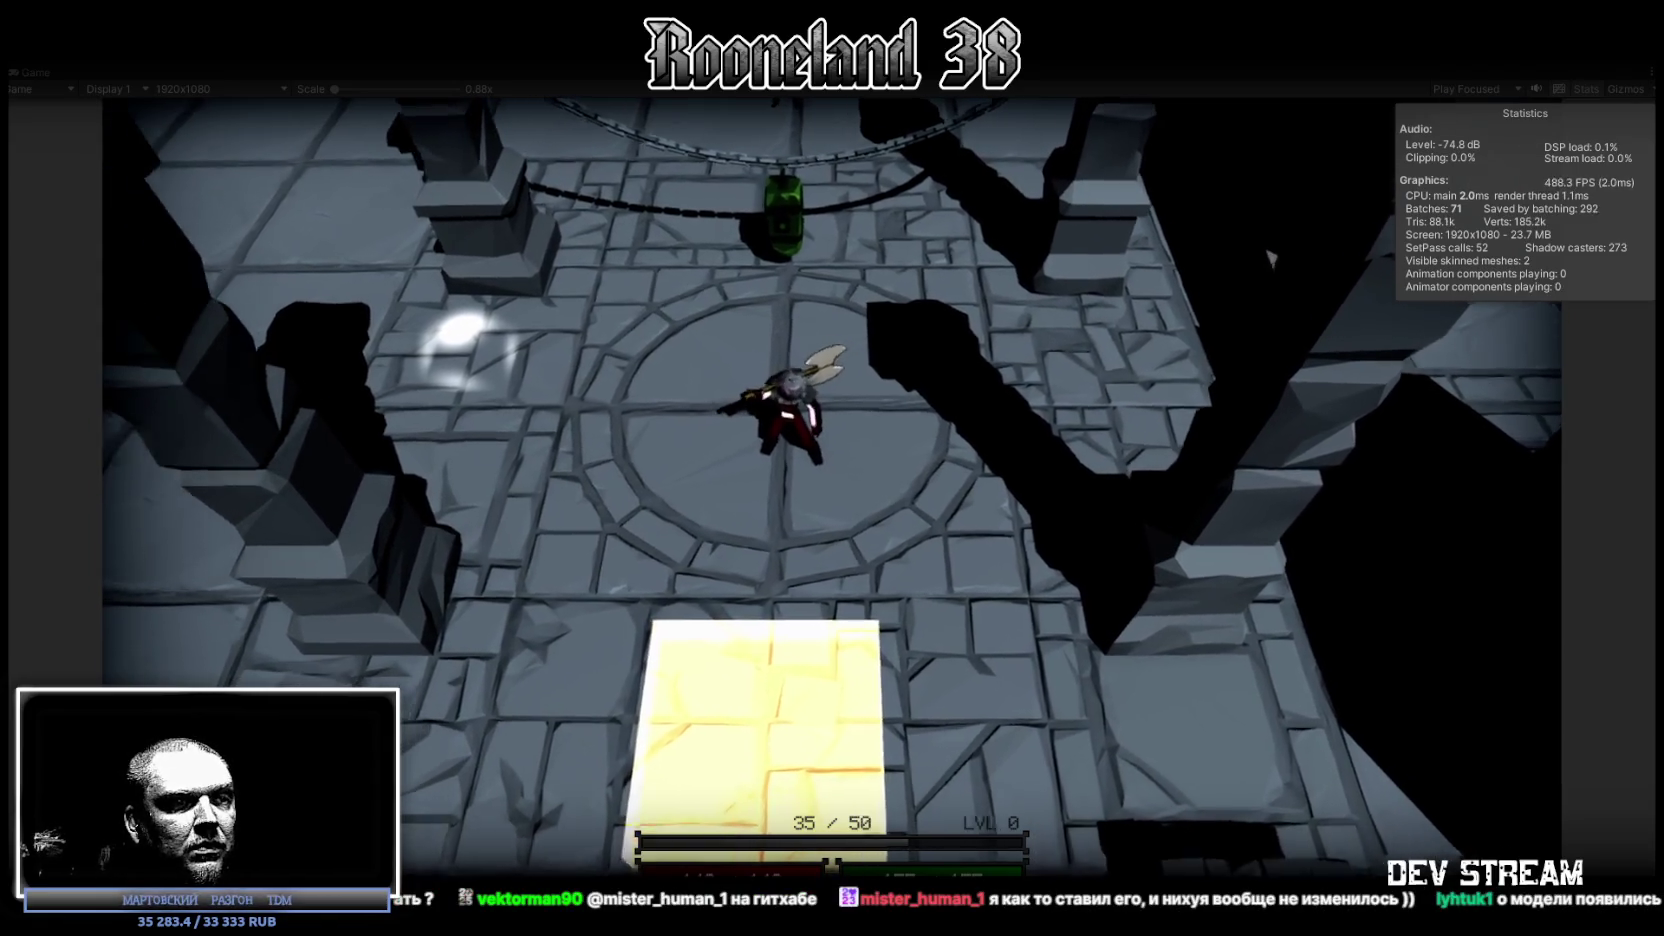
{"action": "key", "text": "d"}
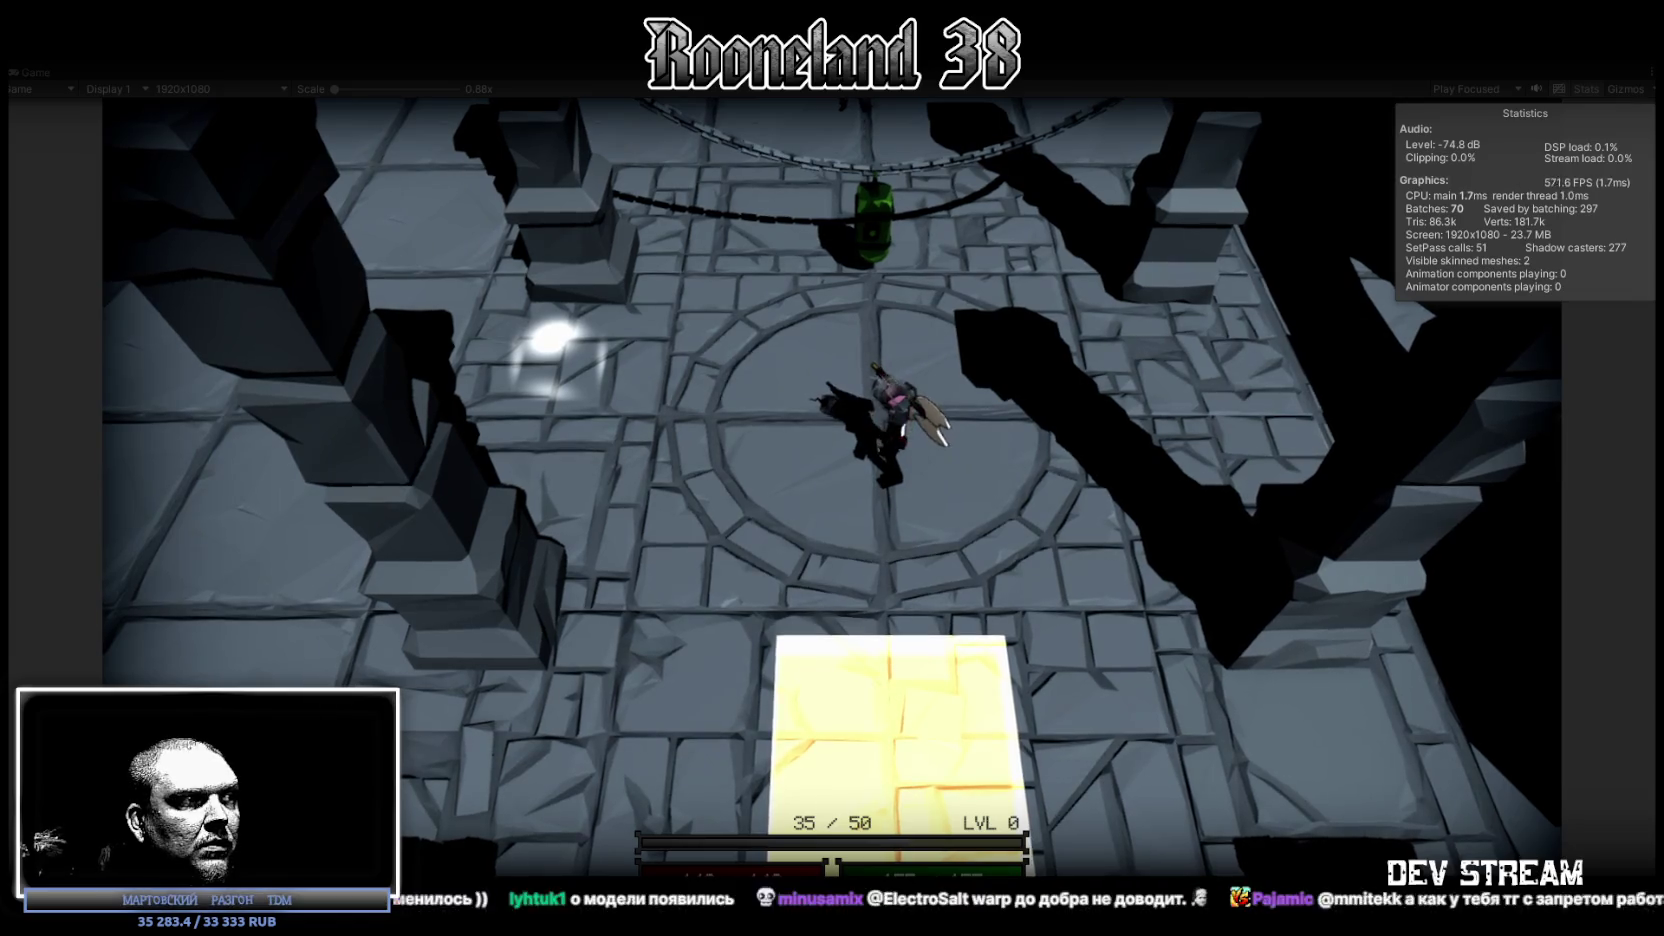
{"action": "key", "text": "d"}
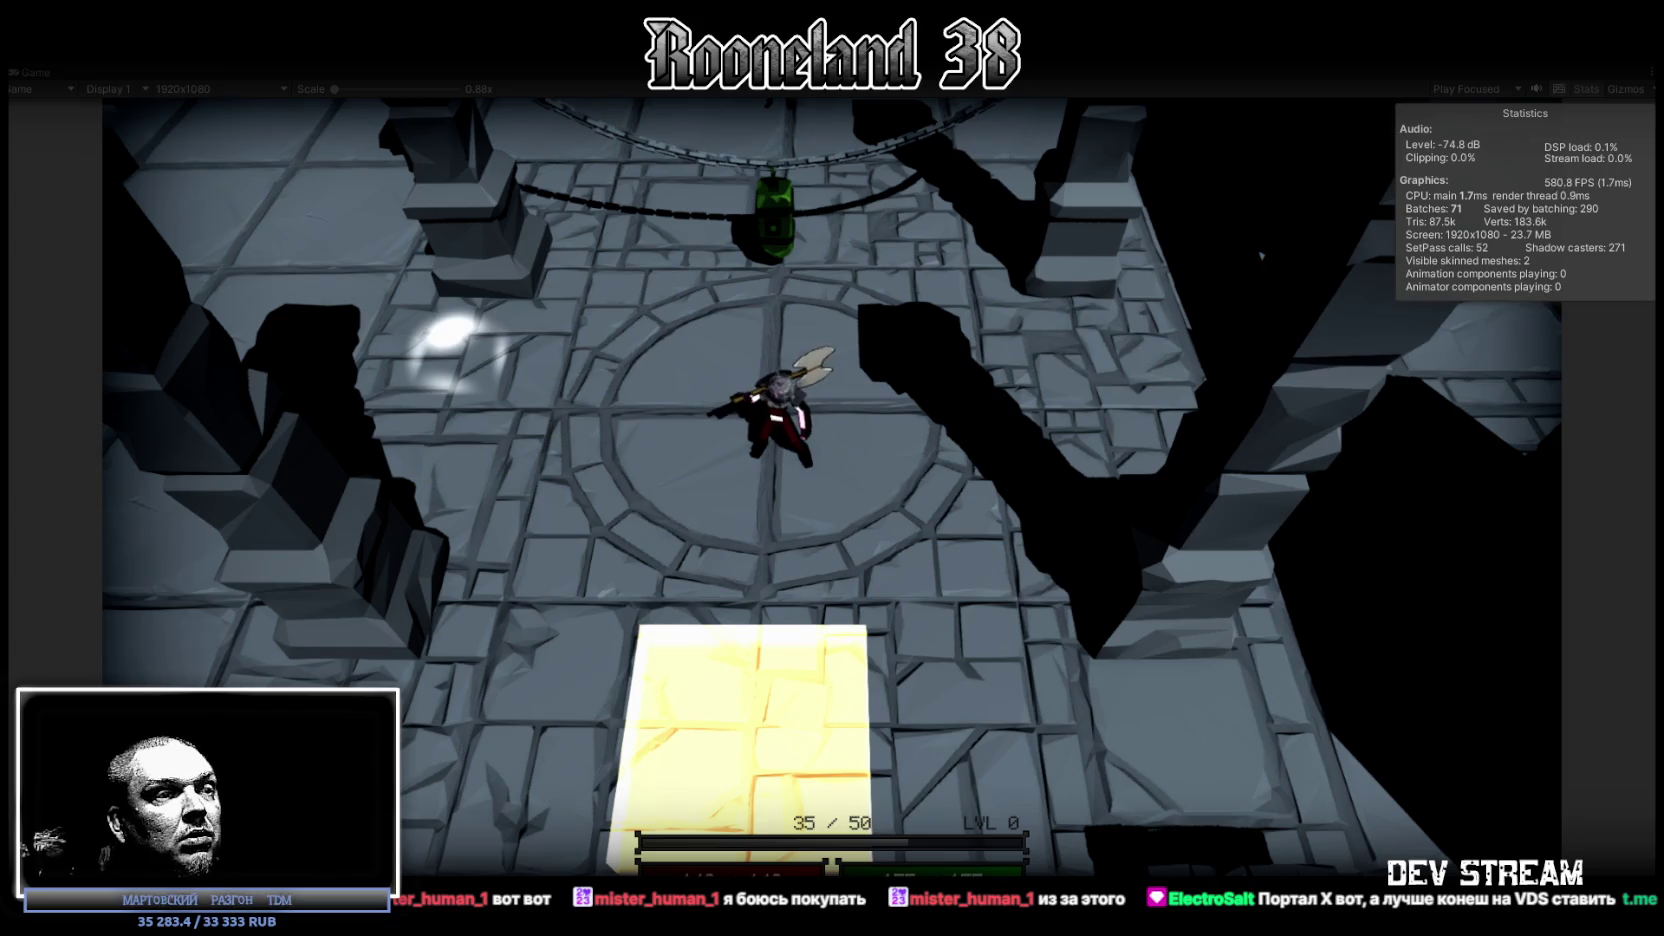
Walk the hero right and slightly up, then swing the axe to the right with Space.
{"action": "key", "text": "d"}
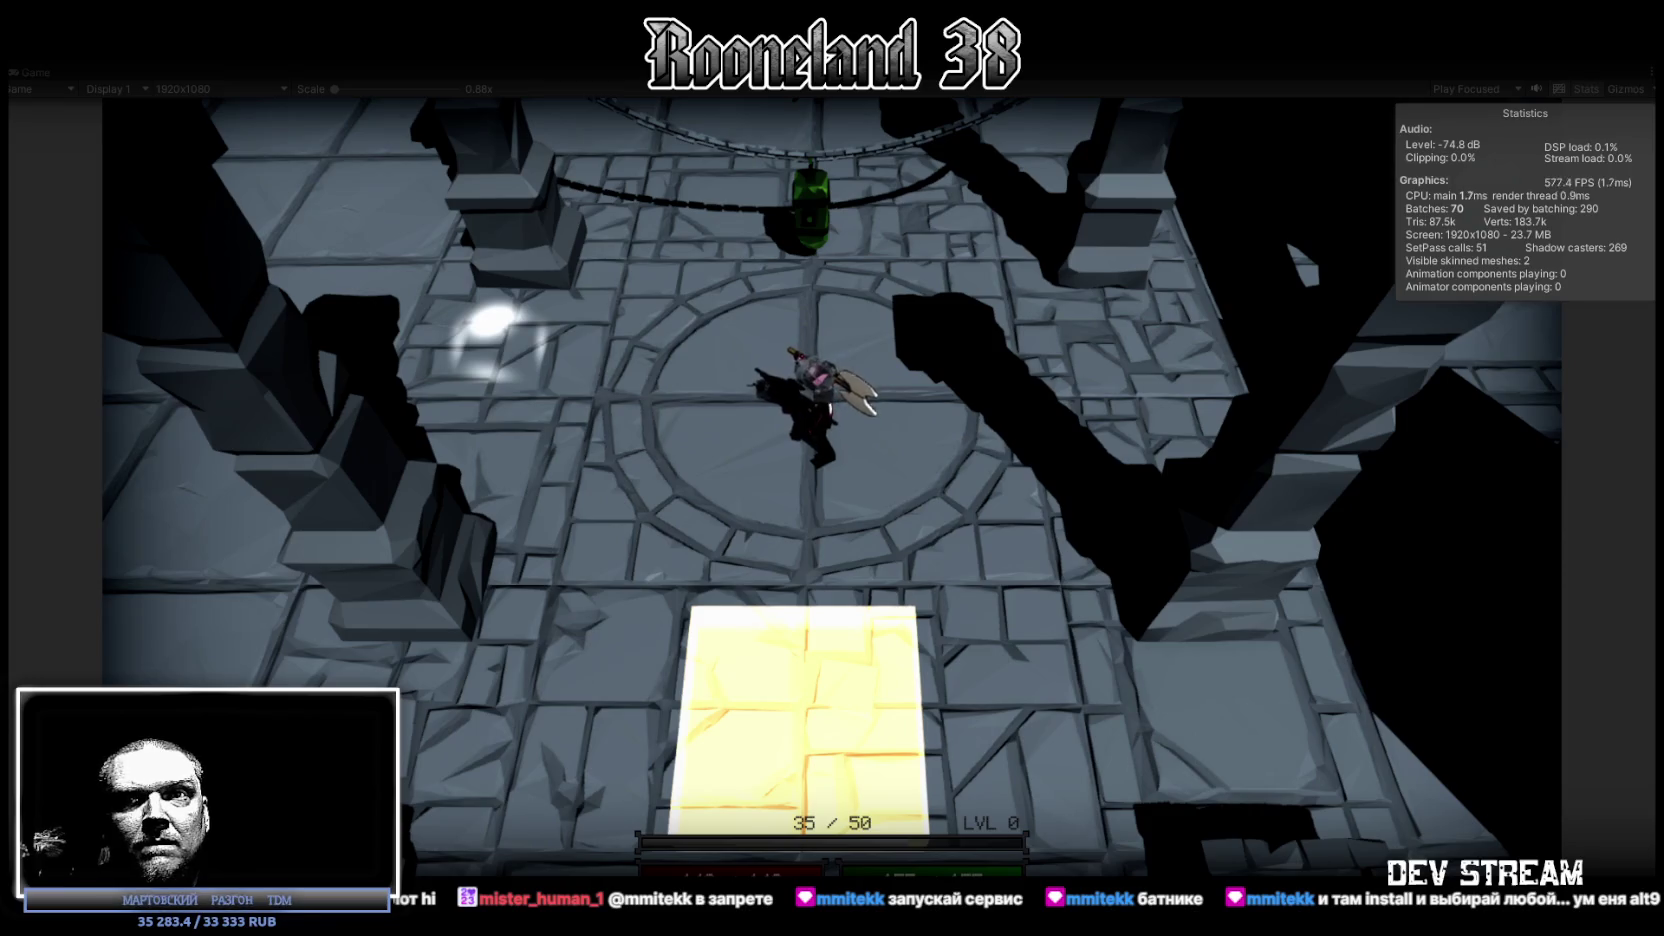
{"action": "key", "text": "space"}
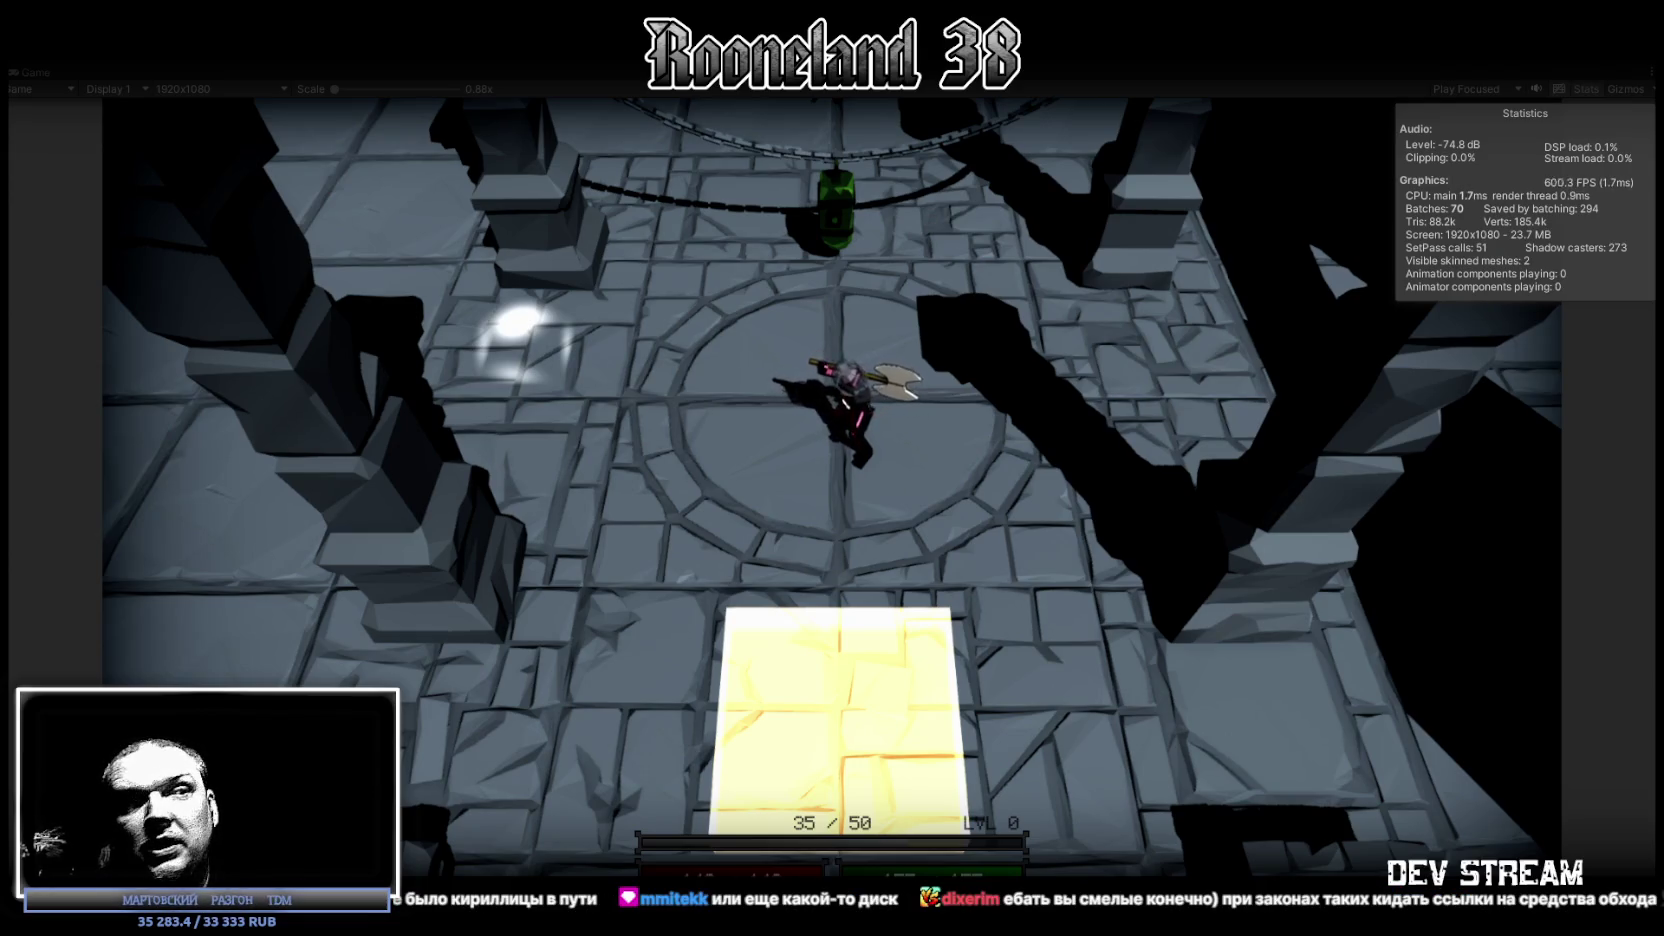
Walk the armoured hero toward the left side of the circular chamber.
{"action": "key", "text": "a"}
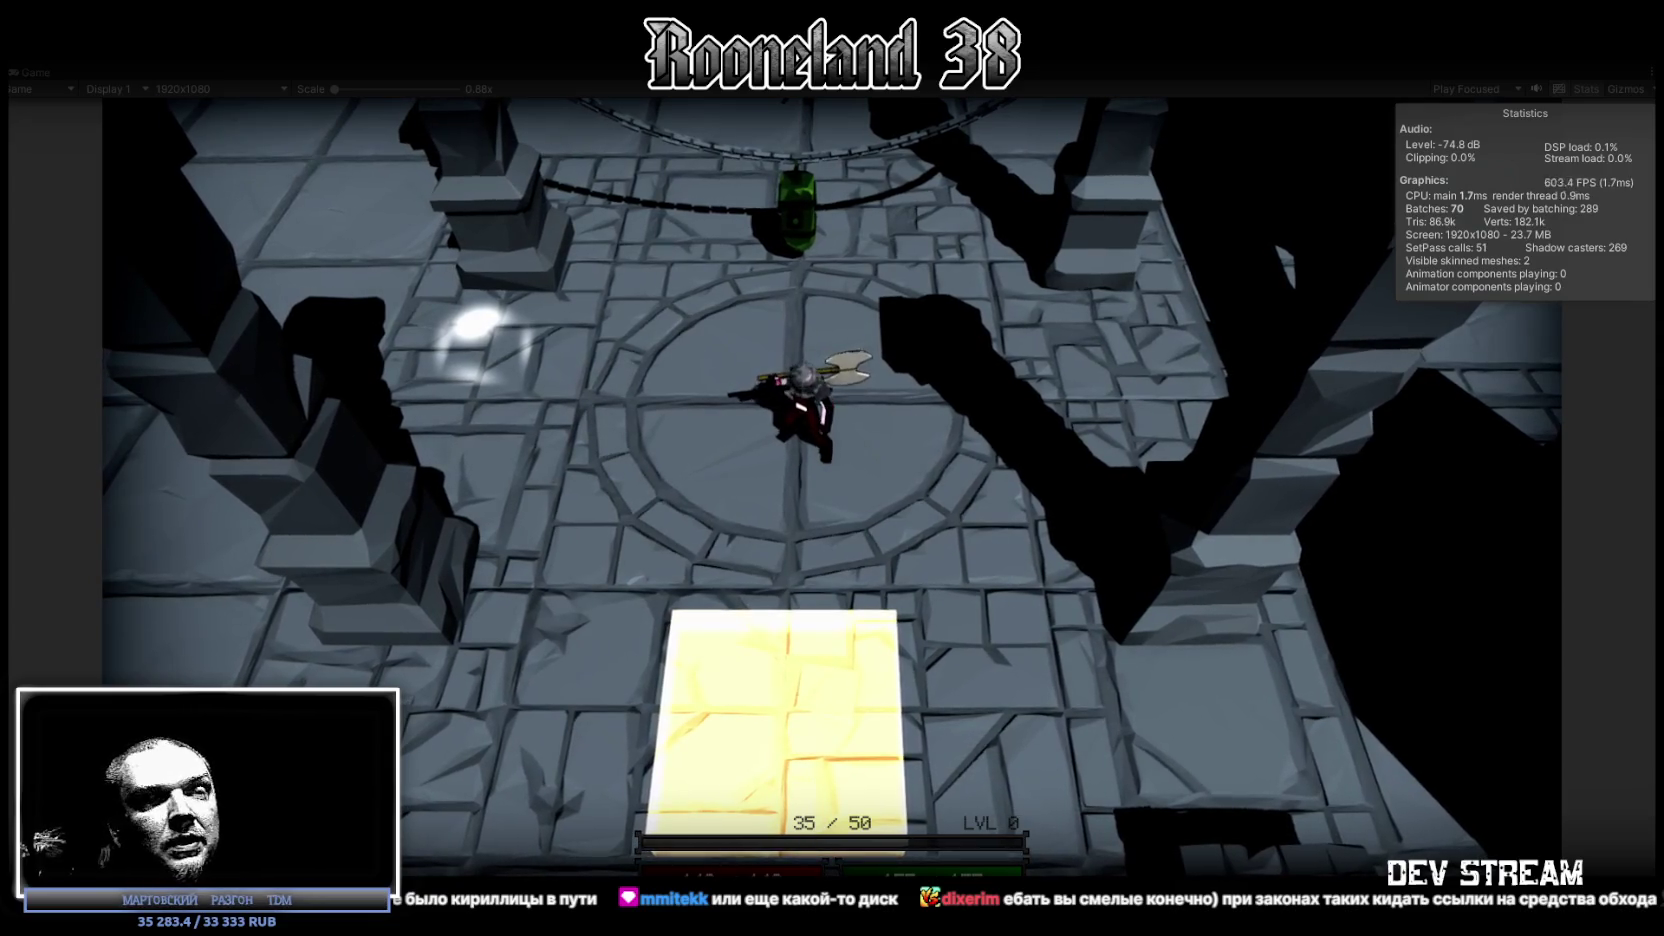
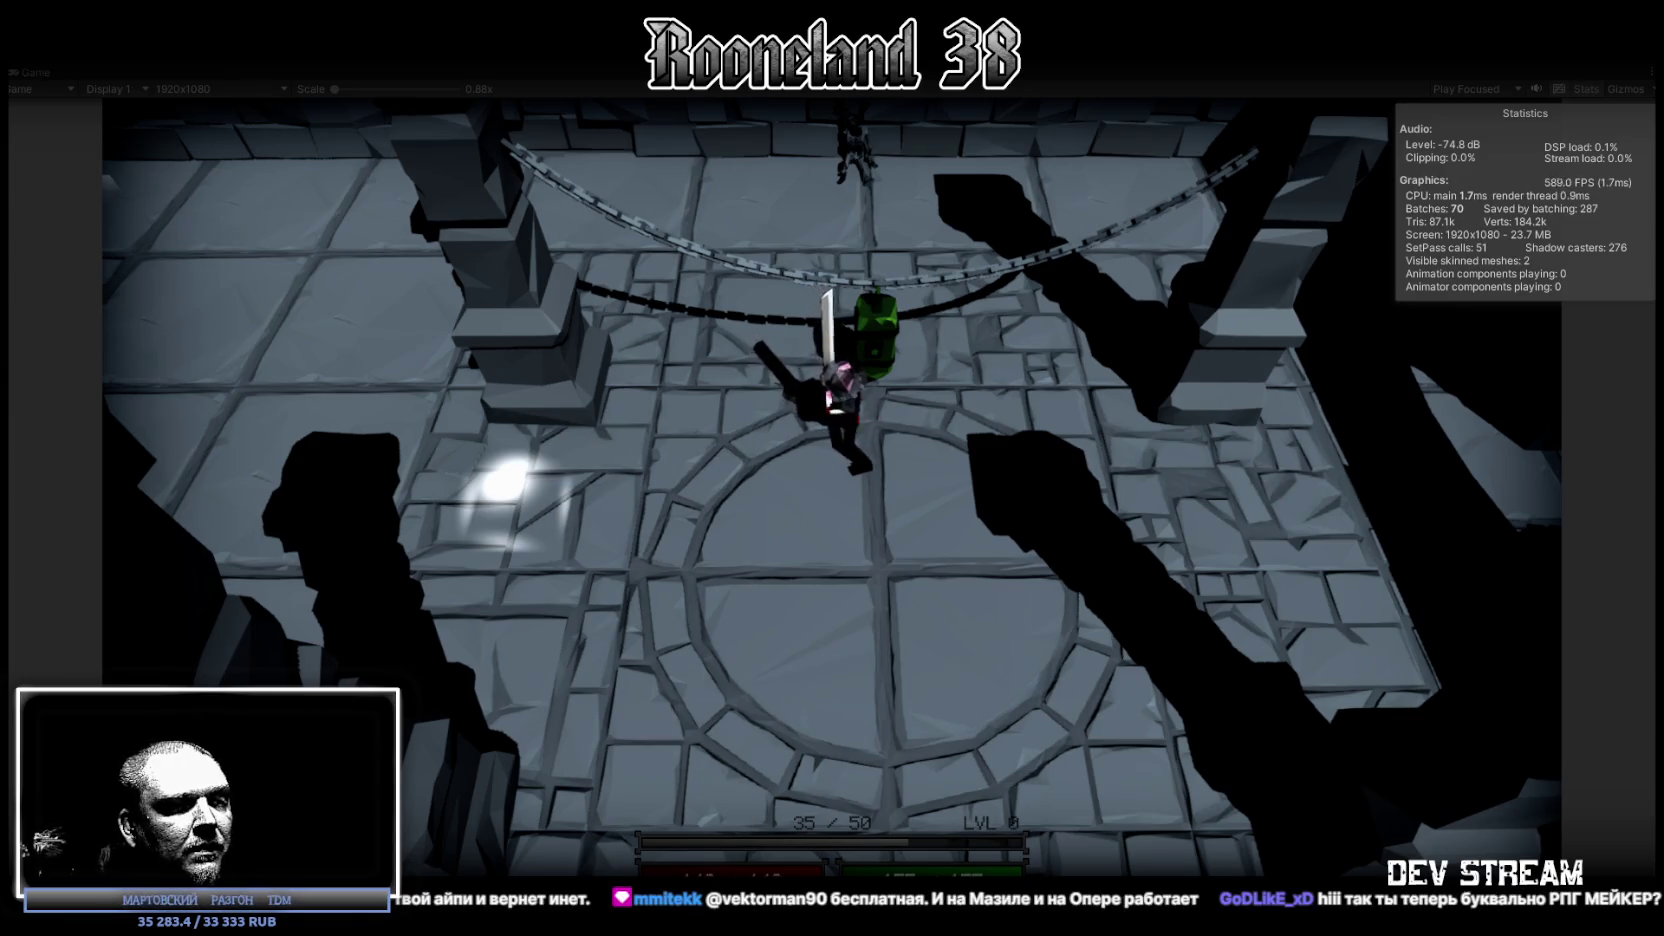
Walk the swordsman left, then hide and restore the Unity editor with Super+D.
{"action": "key", "text": "a"}
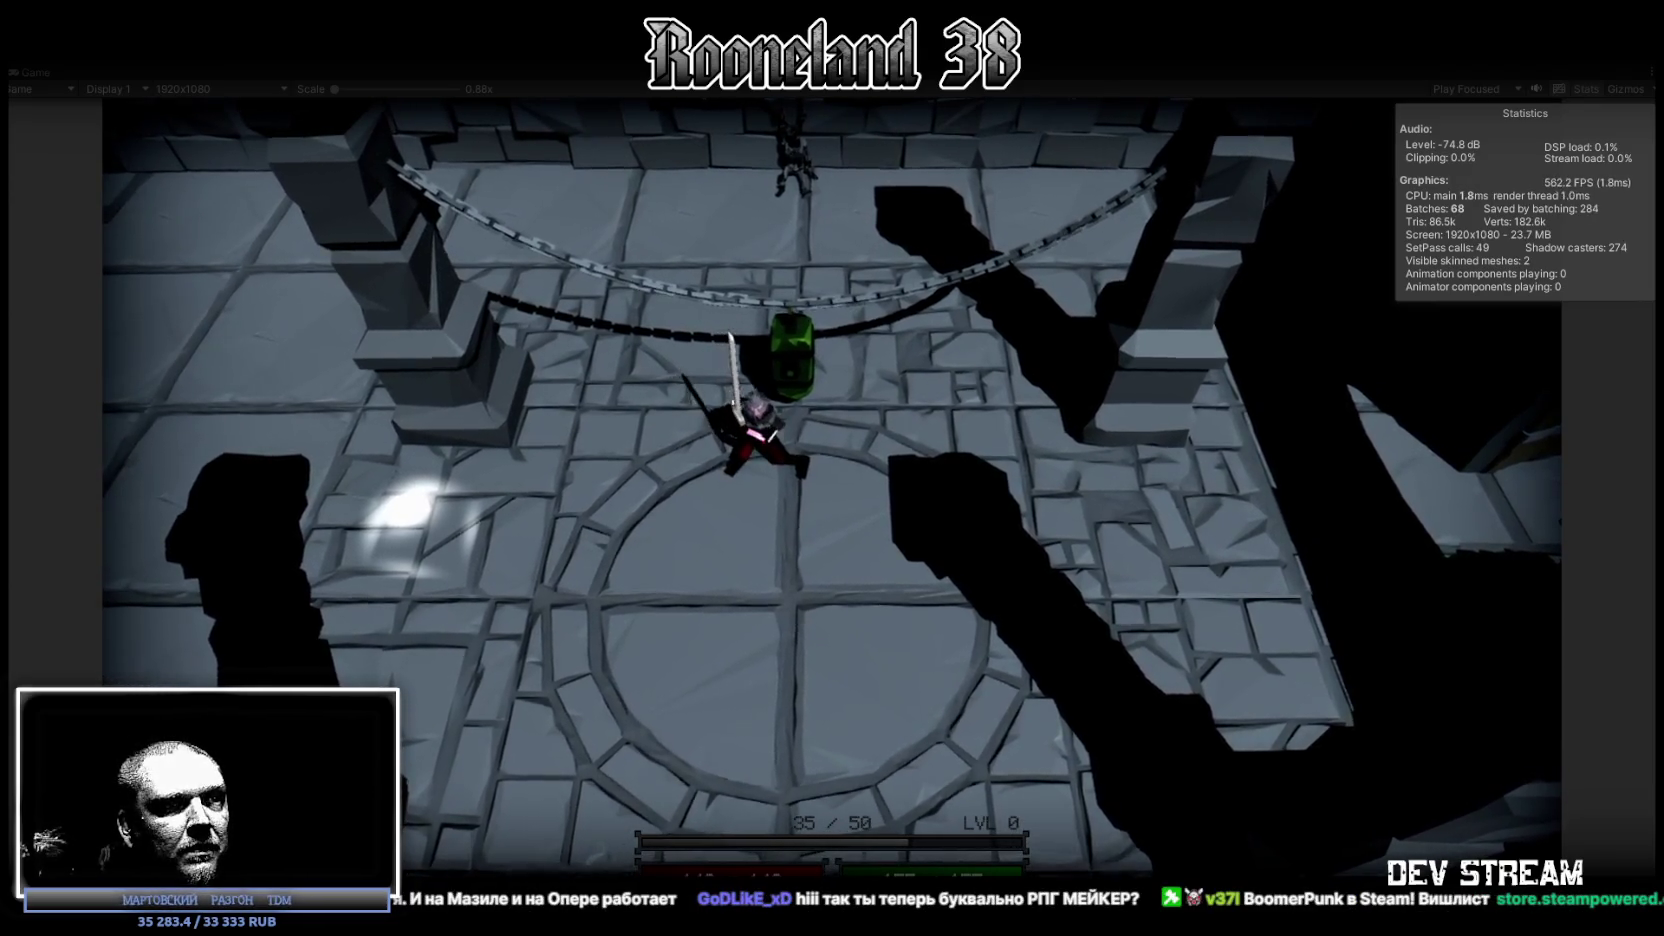
{"action": "key", "text": "super+d"}
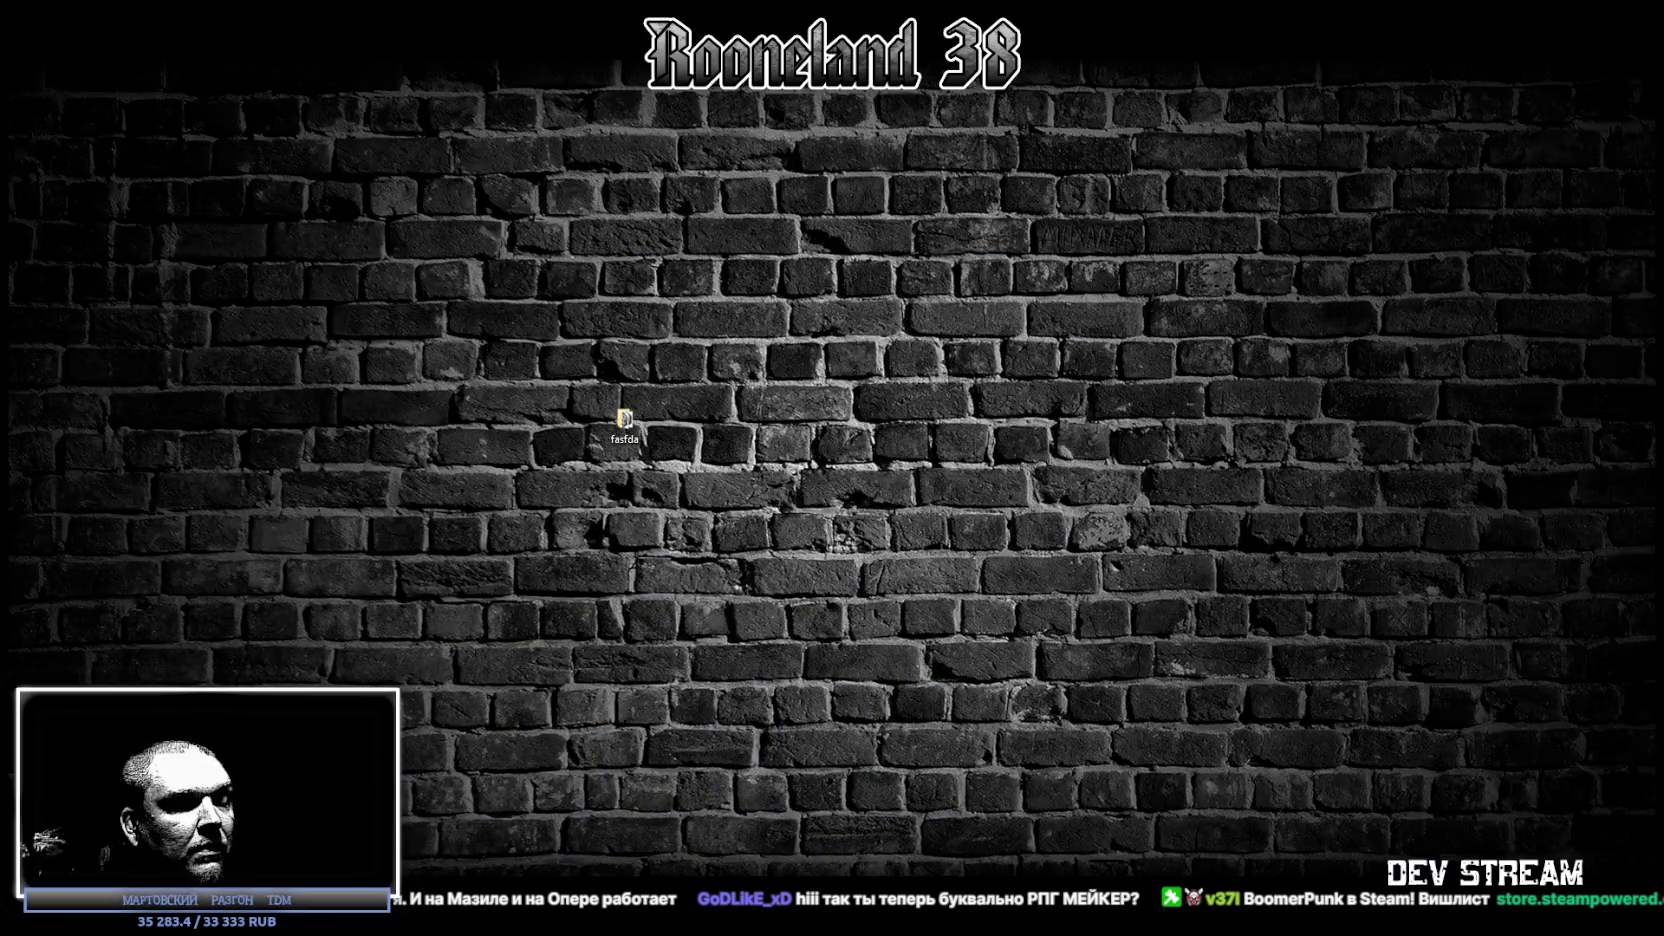
{"action": "key", "text": "super+d"}
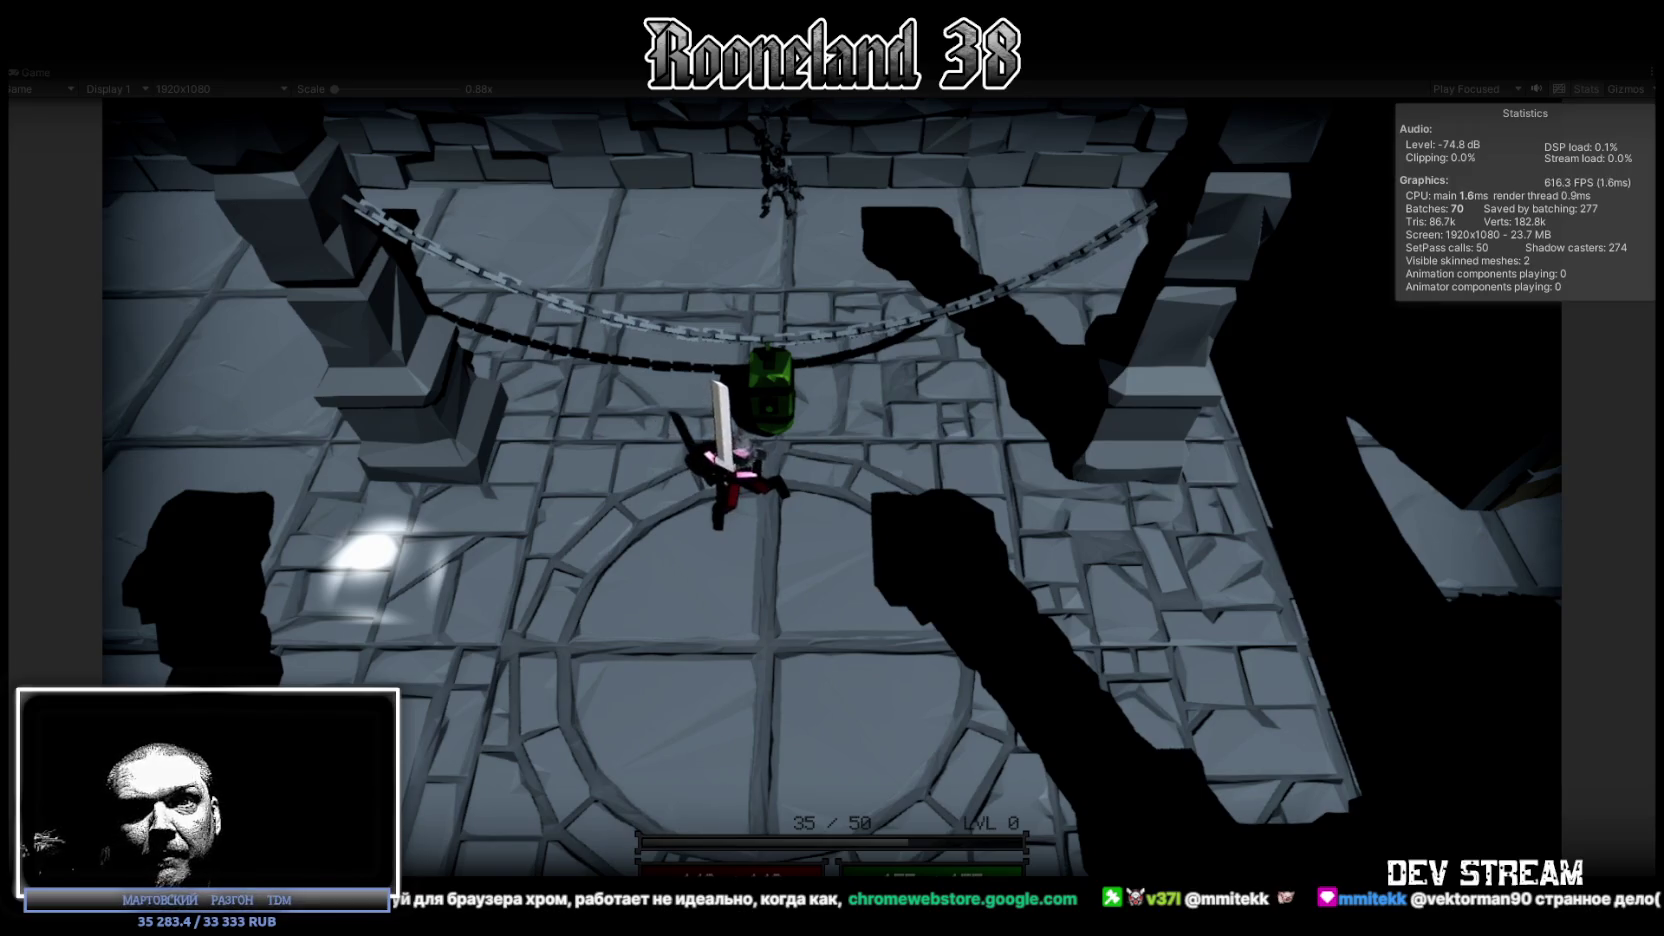
Walk the character up-left to the green object, then briefly show Chrome's extensions page.
{"action": "key", "text": "w"}
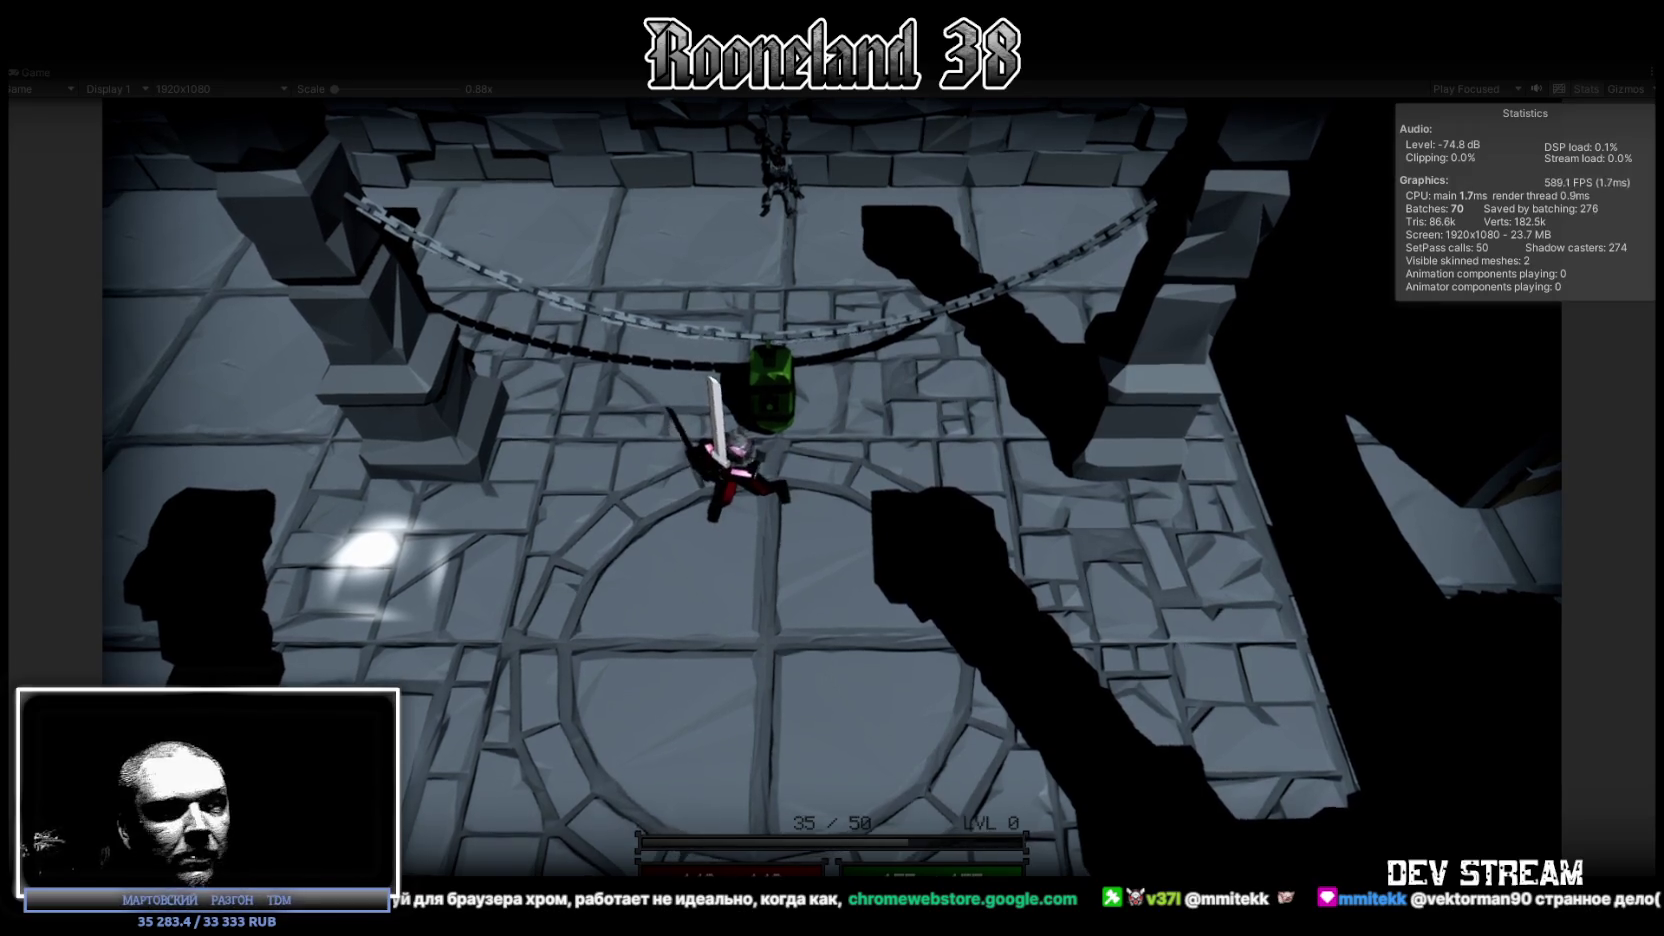
{"action": "key", "text": "a"}
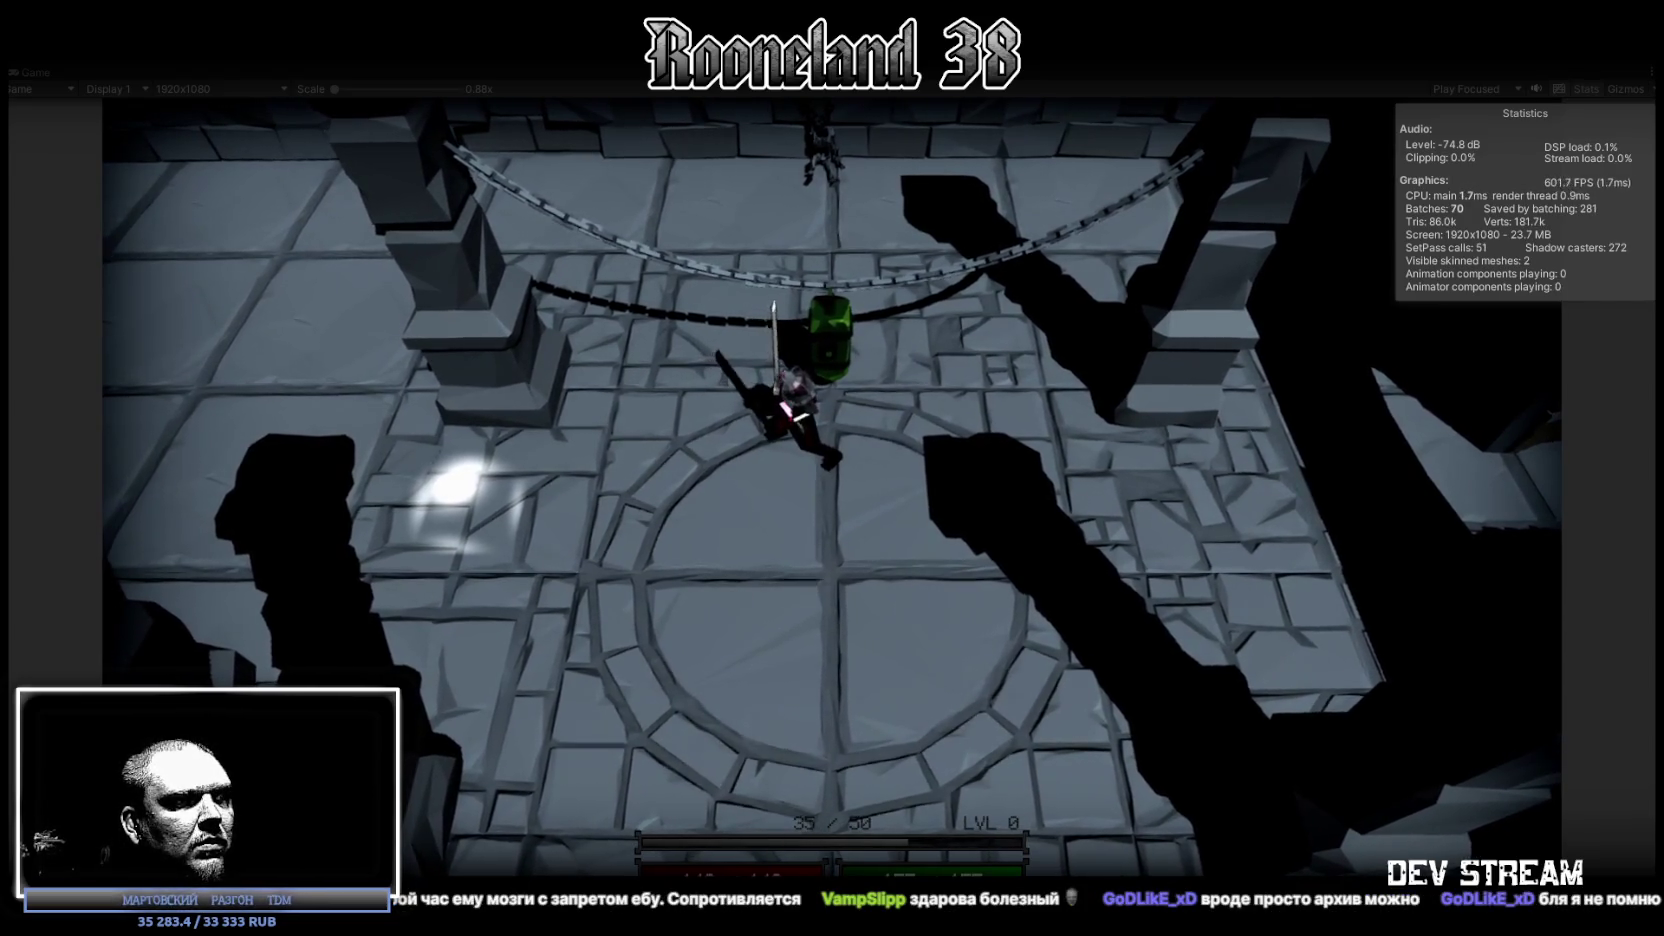
{"action": "key", "text": "alt+Tab"}
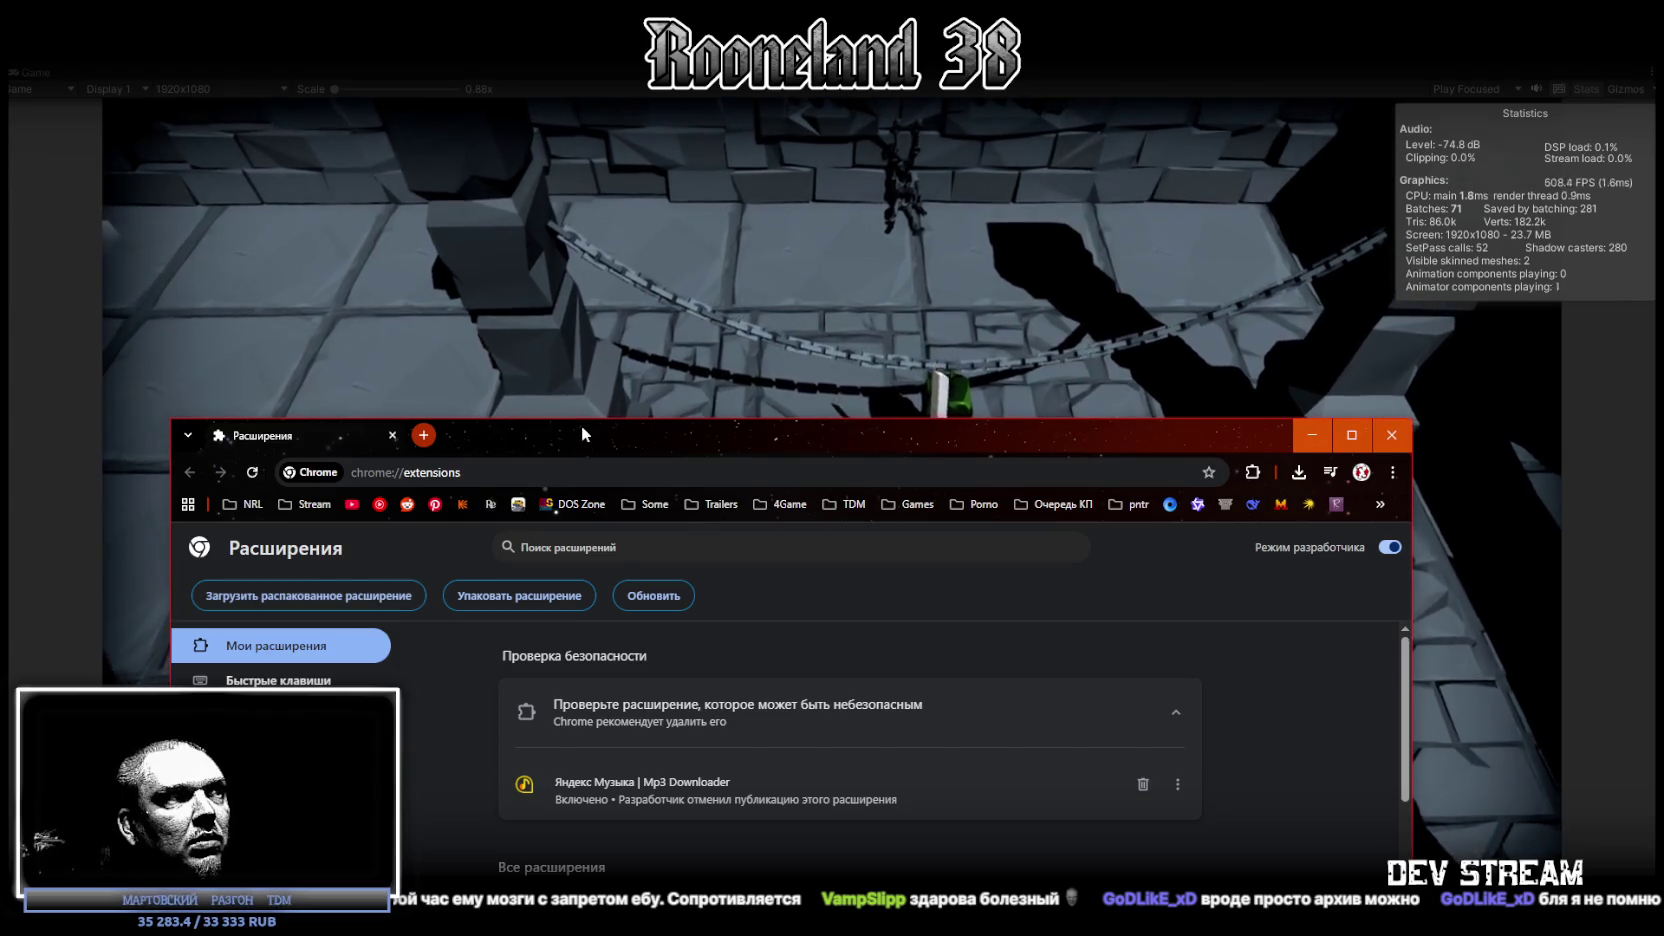
{"action": "key", "text": "alt+Tab"}
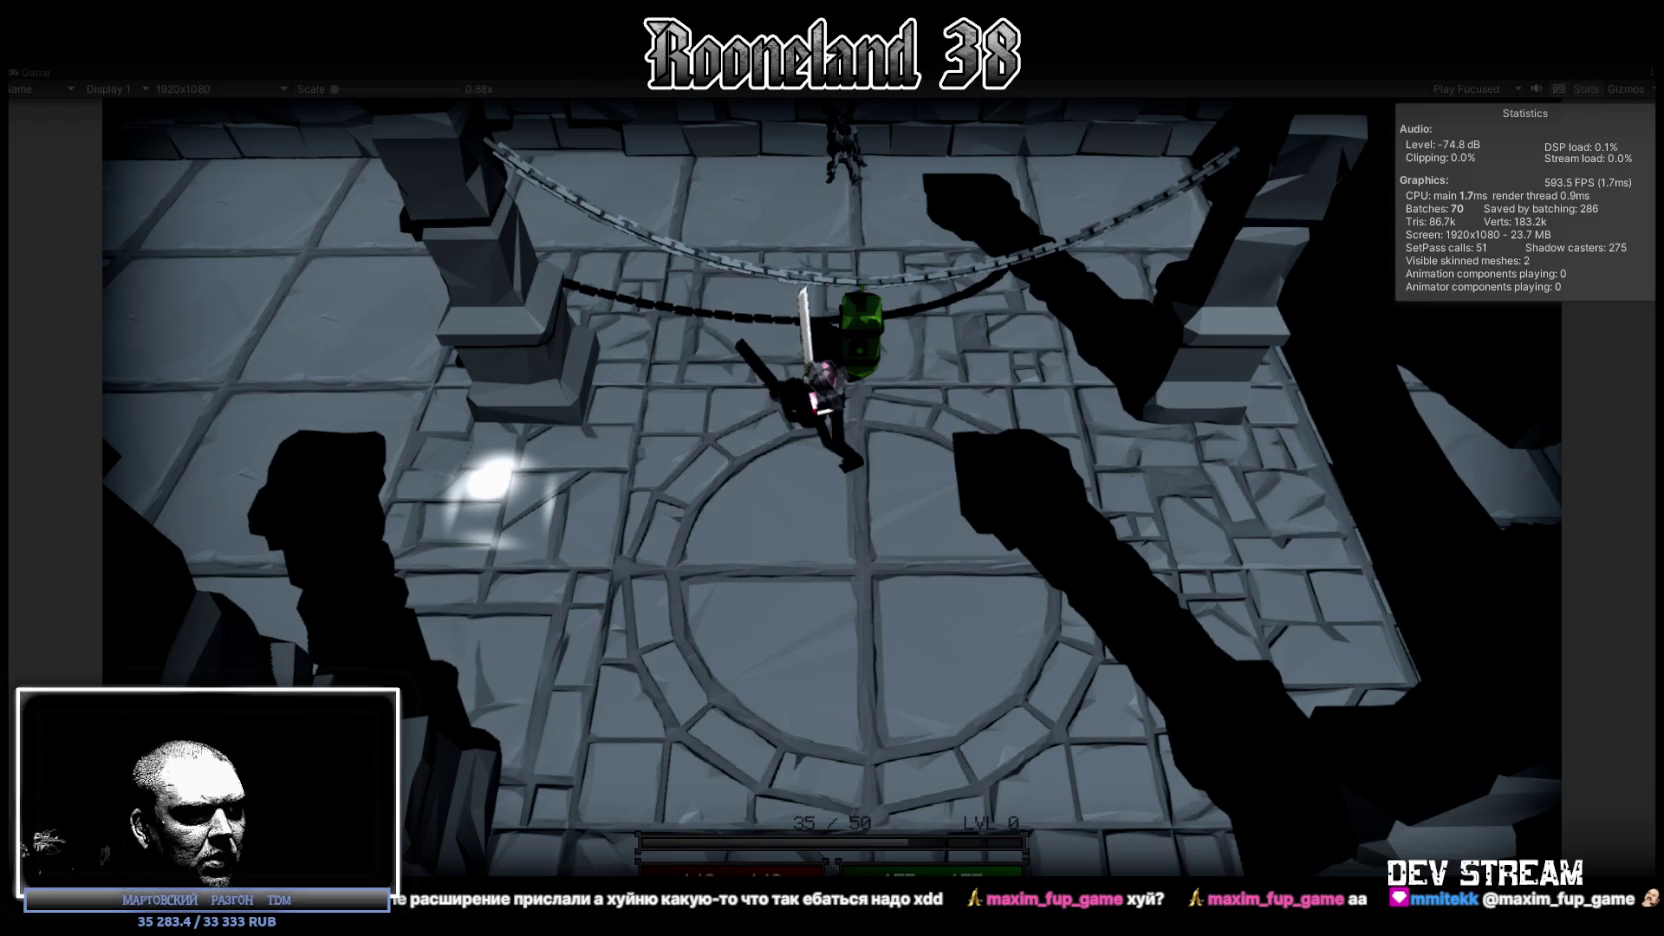
Walk the sword-wielding character left across the dungeon floor.
{"action": "key", "text": "a"}
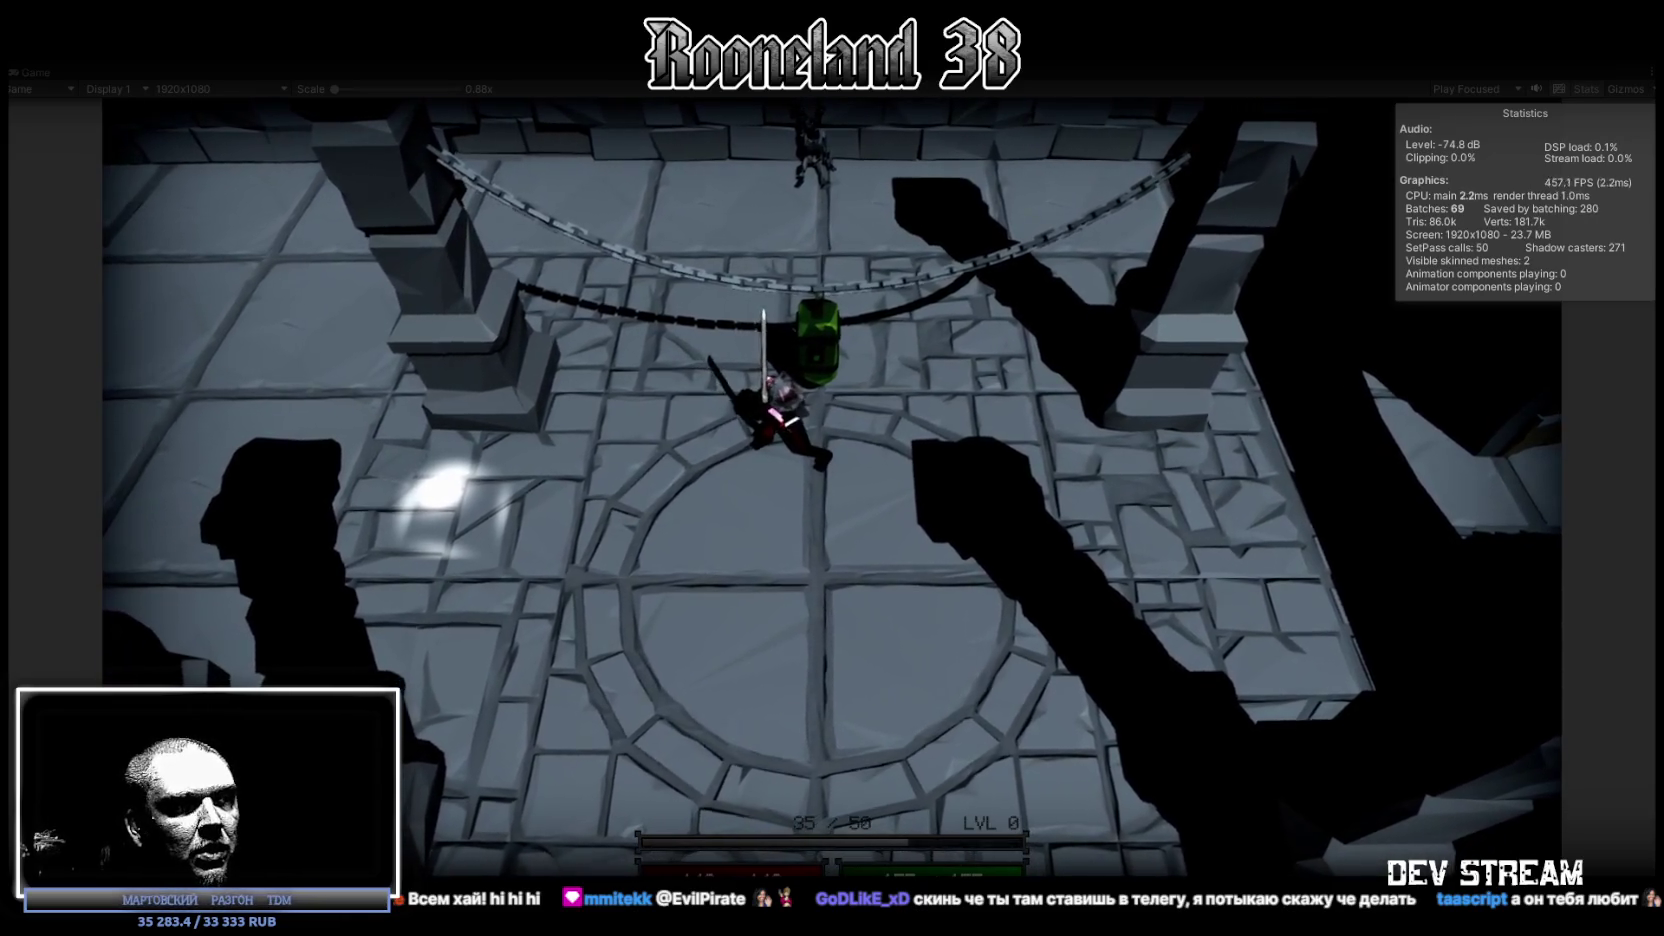
Switch to Chrome's chrome://extensions page and straight back to the running dungeon game.
{"action": "key", "text": "alt+Tab"}
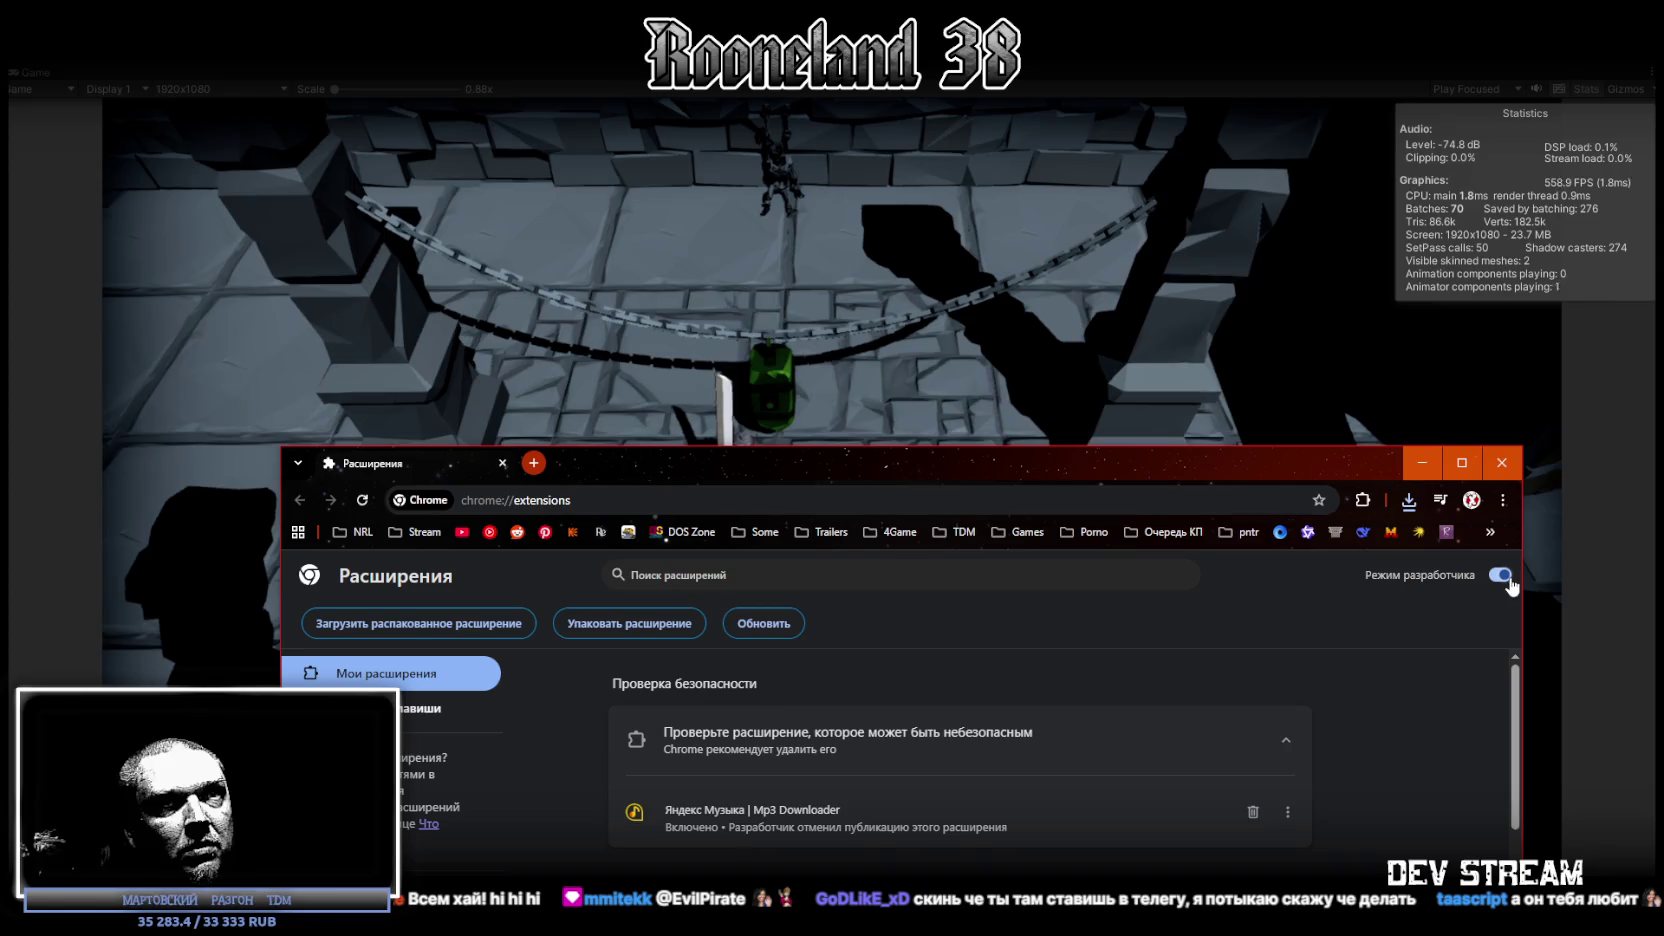
{"action": "key", "text": "alt+Tab"}
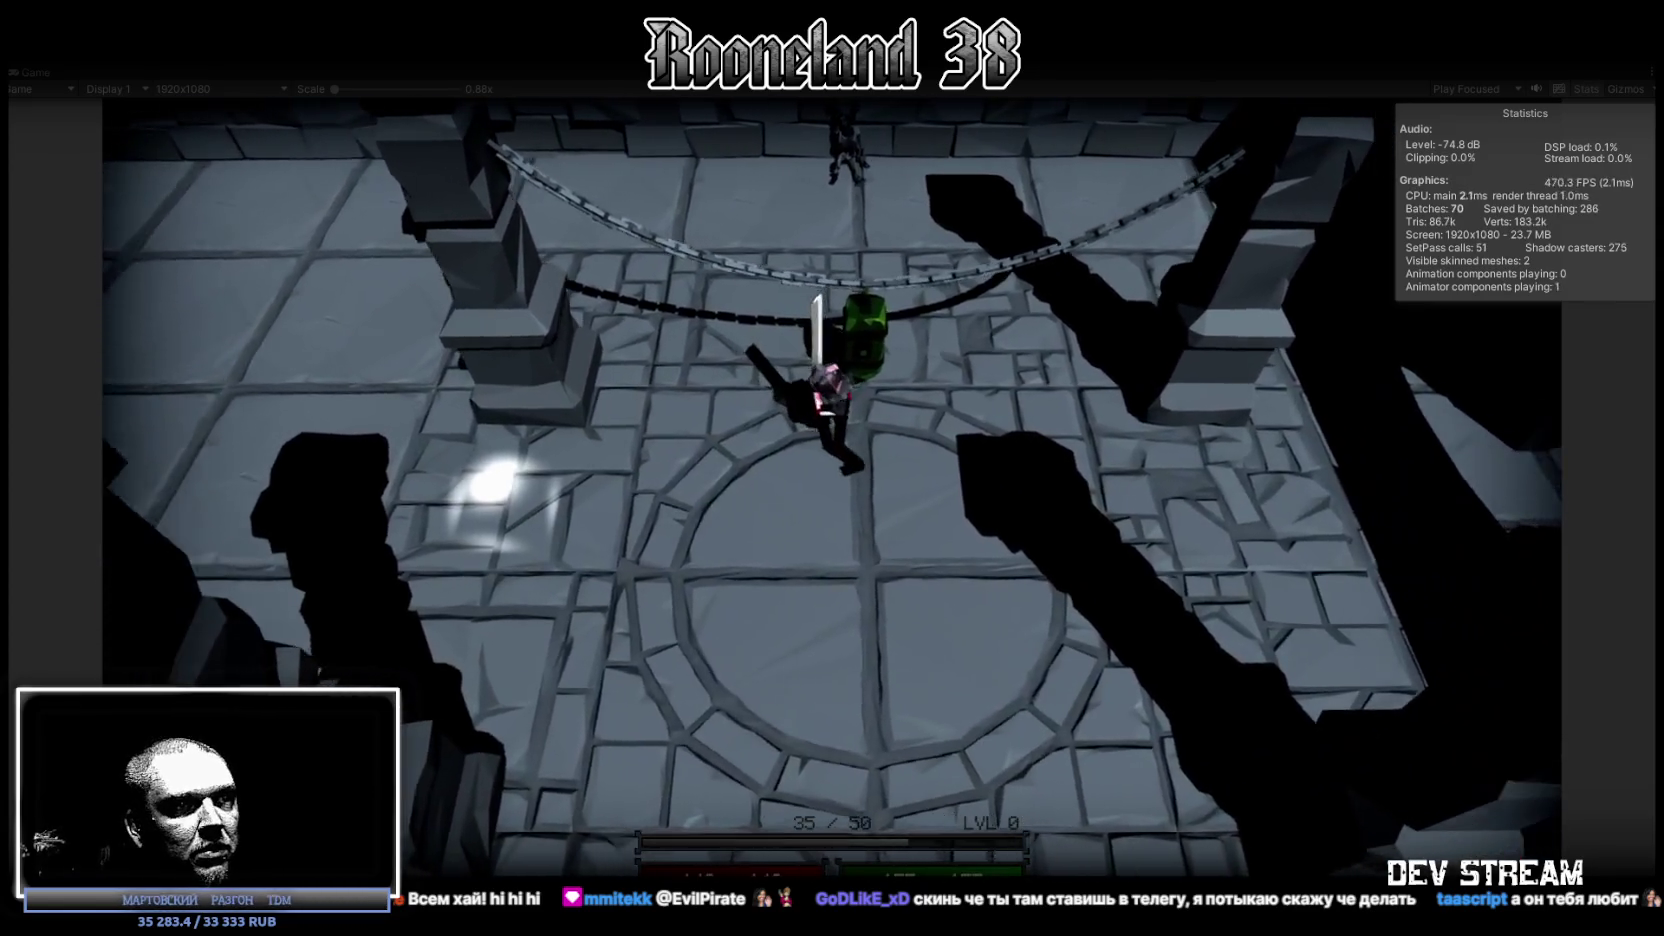
{"action": "key", "text": "d"}
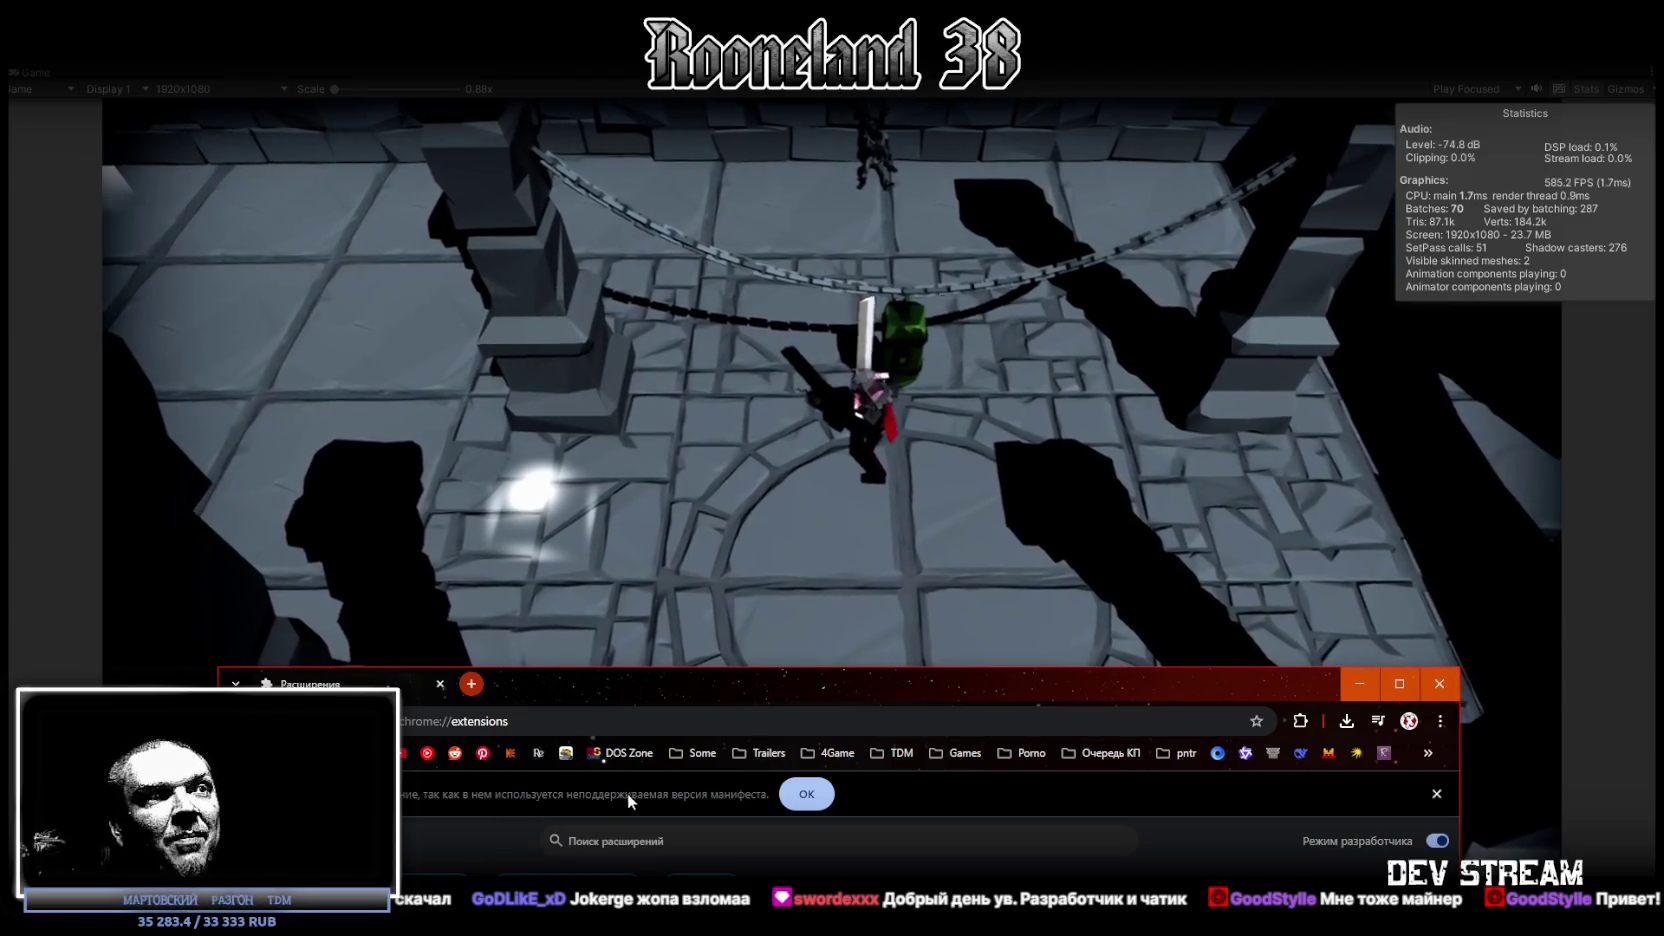
Refocus the running dungeon scene in the Unity Game view.
{"action": "left_click", "coordinate": [839, 657]}
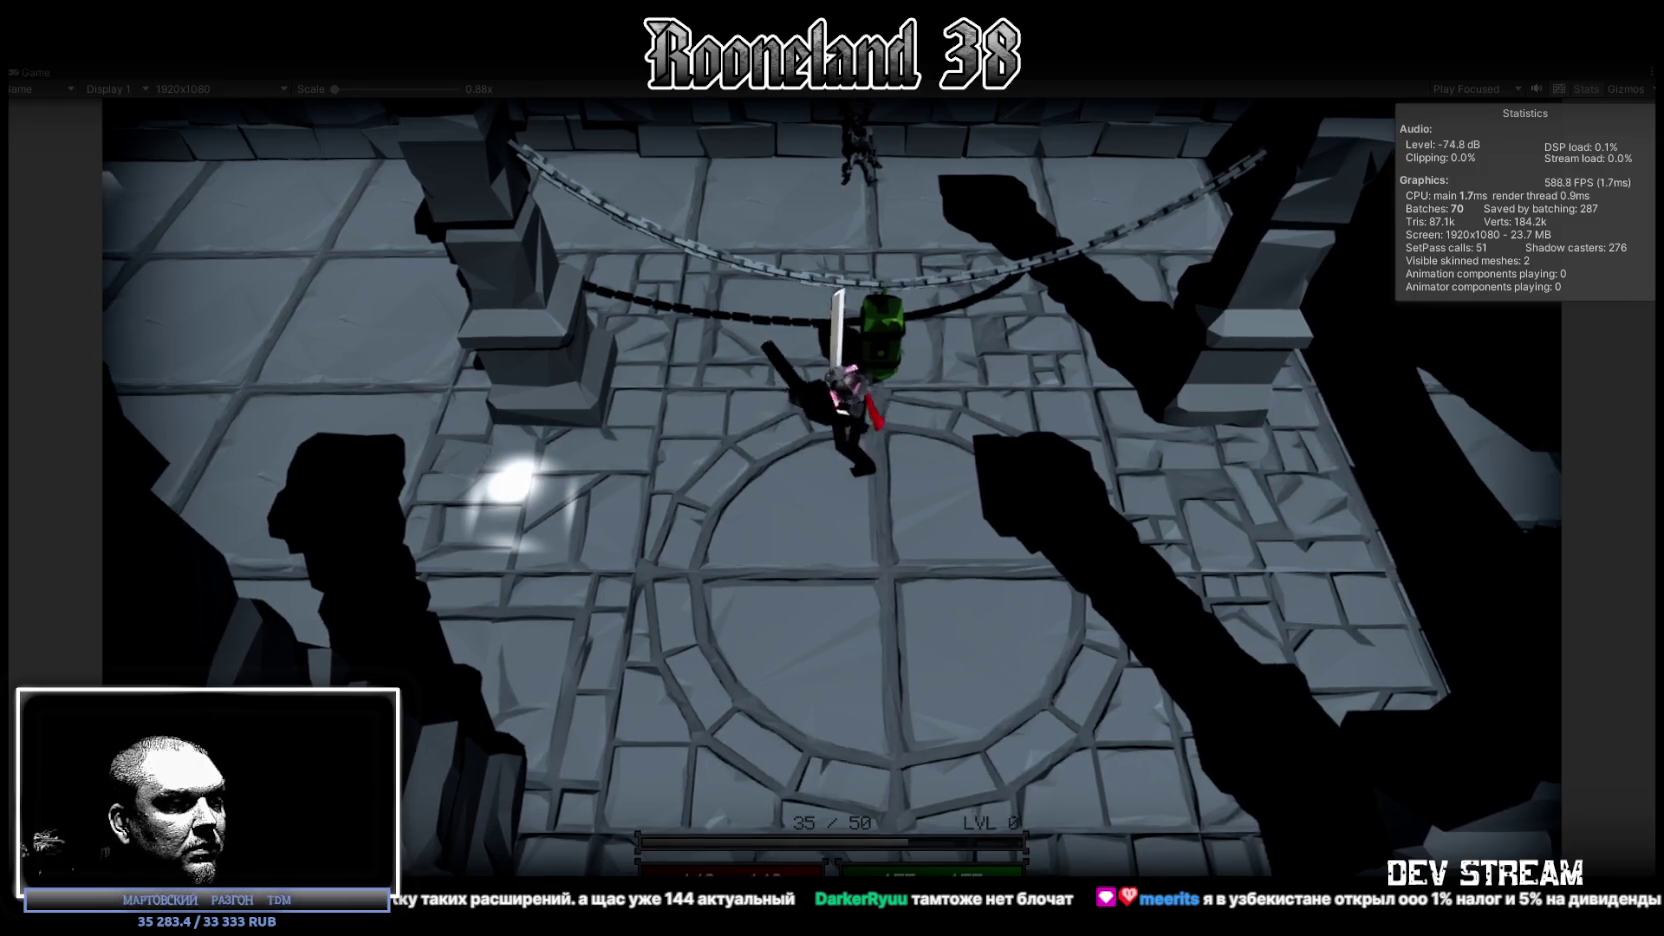
Toggle the desktop with Super+D, then walk the swordsman slightly left.
{"action": "key", "text": "super+d"}
{"action": "key", "text": "super+d"}
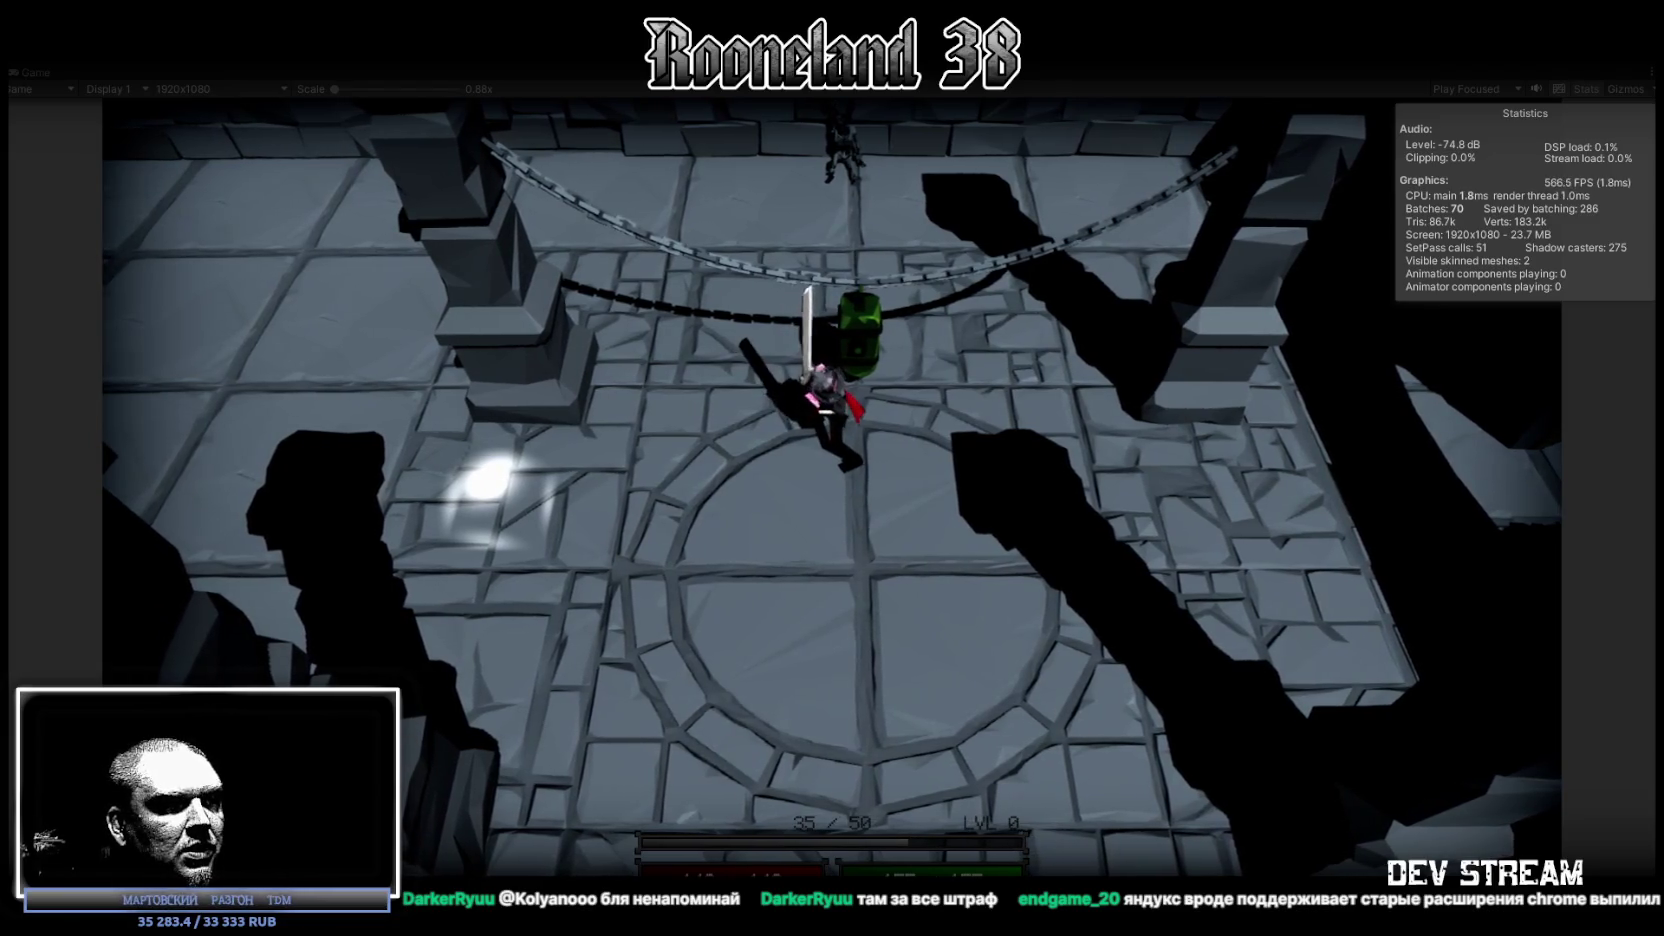
{"action": "key", "text": "a"}
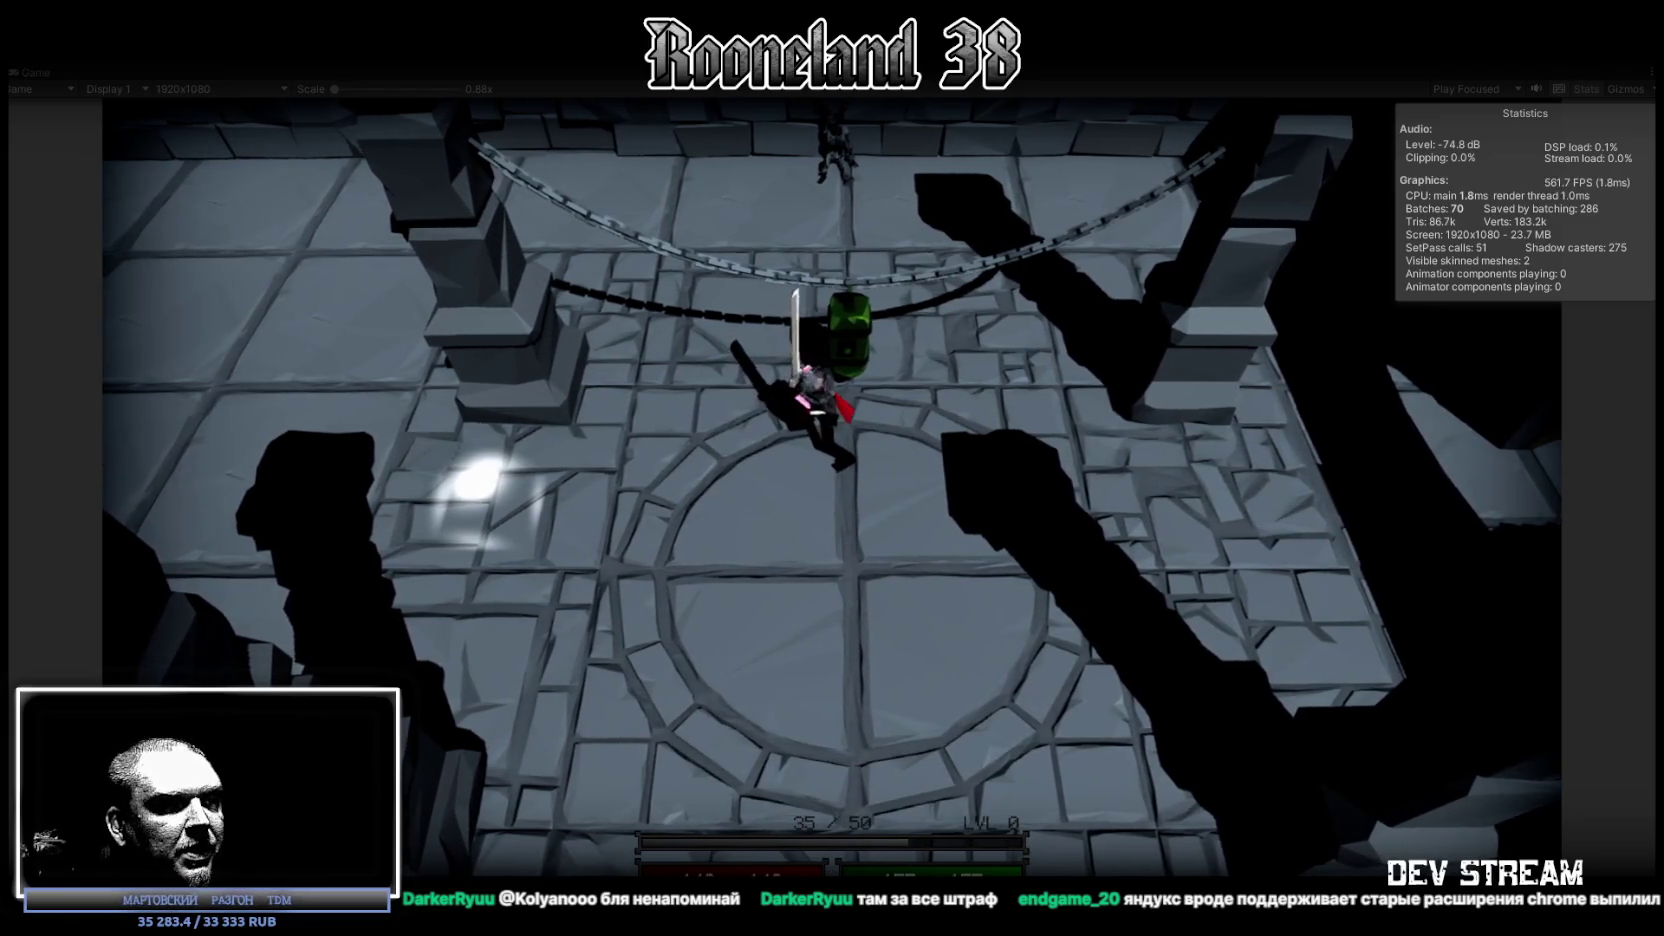